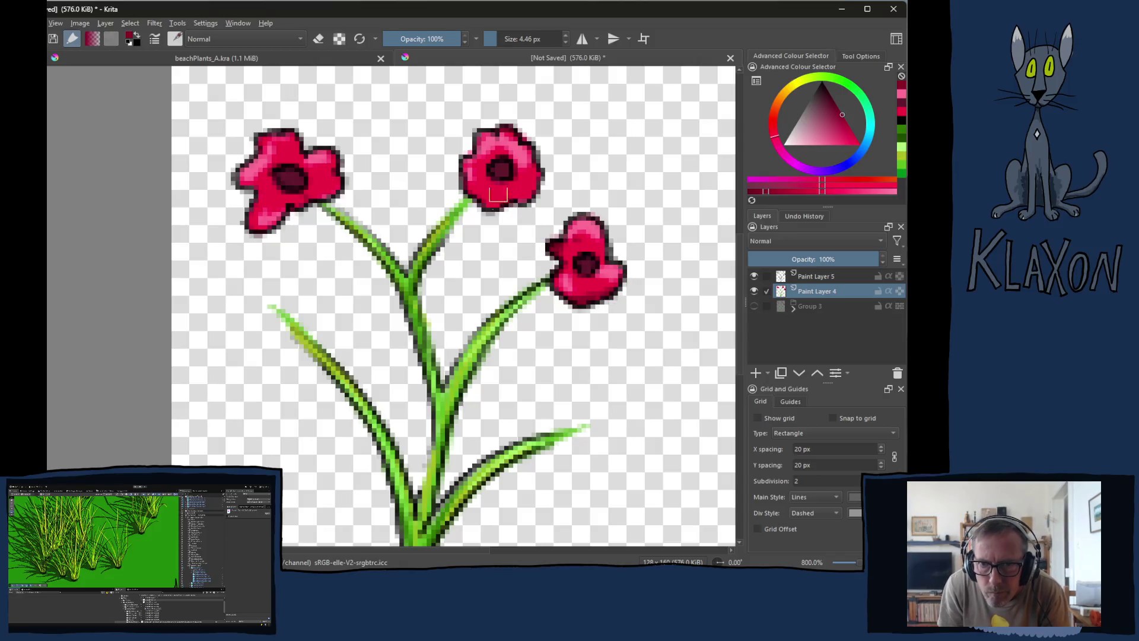
- Undo the stray stroke on the left flower and pick a darker red
{"action": "left_click_drag", "start_coordinate": [343, 193], "coordinate": [284, 191]}
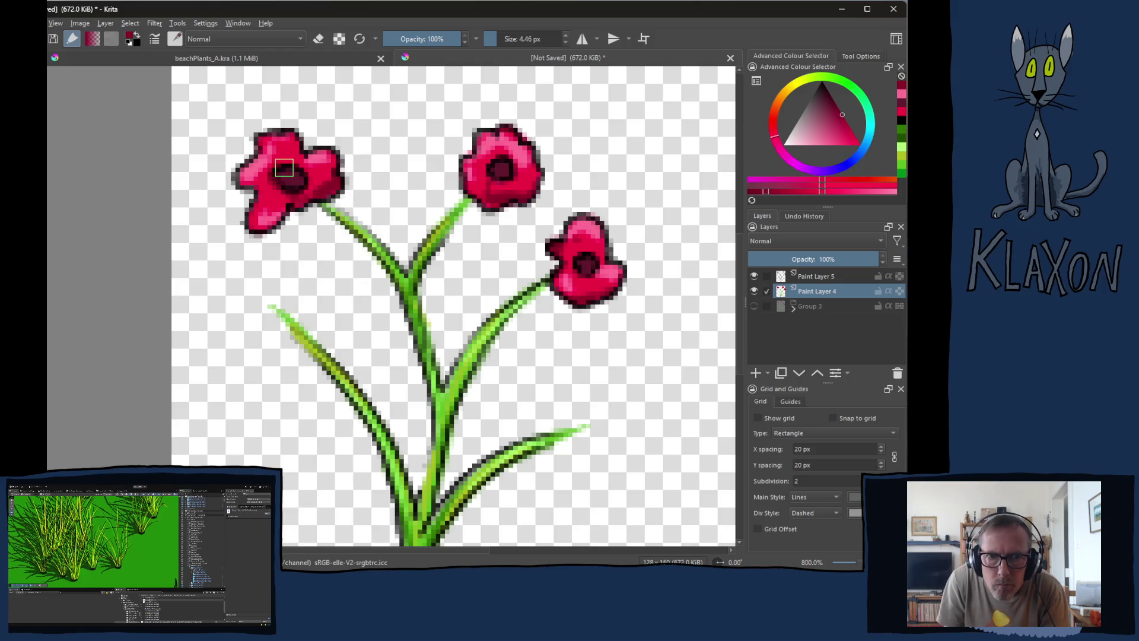
{"action": "key", "text": "ctrl+z"}
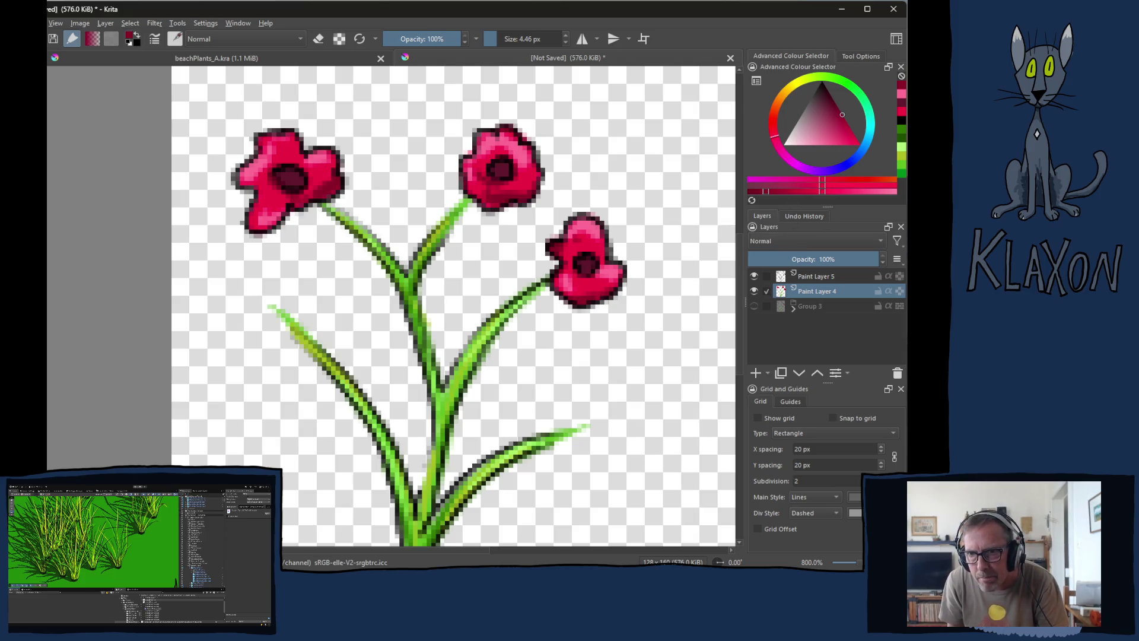
{"action": "right_click", "coordinate": [600, 208]}
{"action": "left_click", "coordinate": [558, 221]}
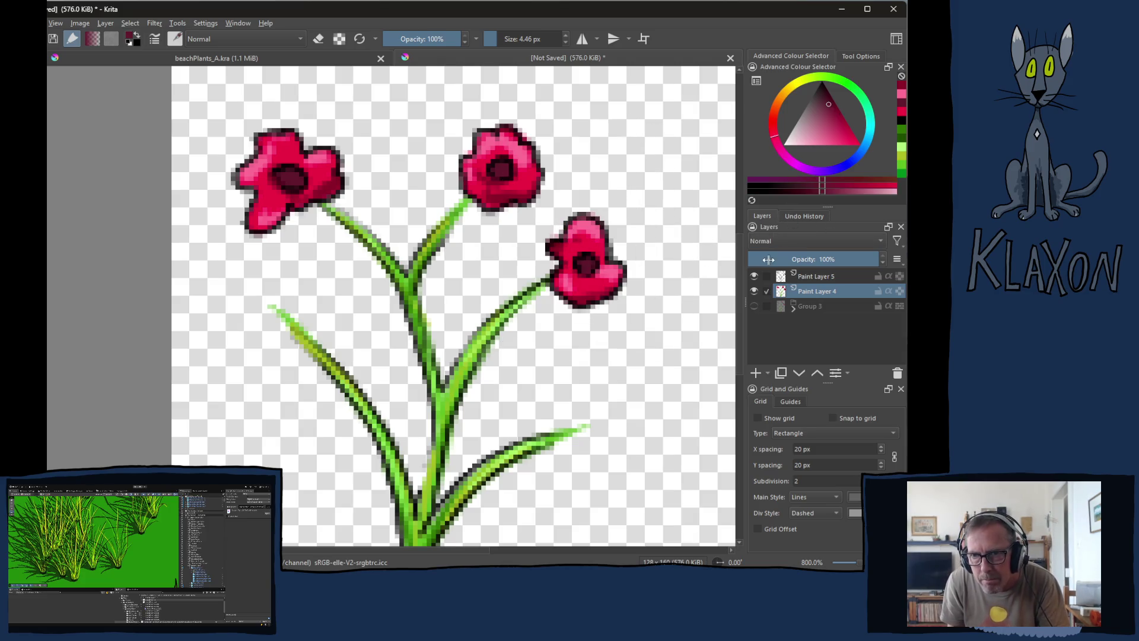
{"action": "left_click", "coordinate": [788, 191]}
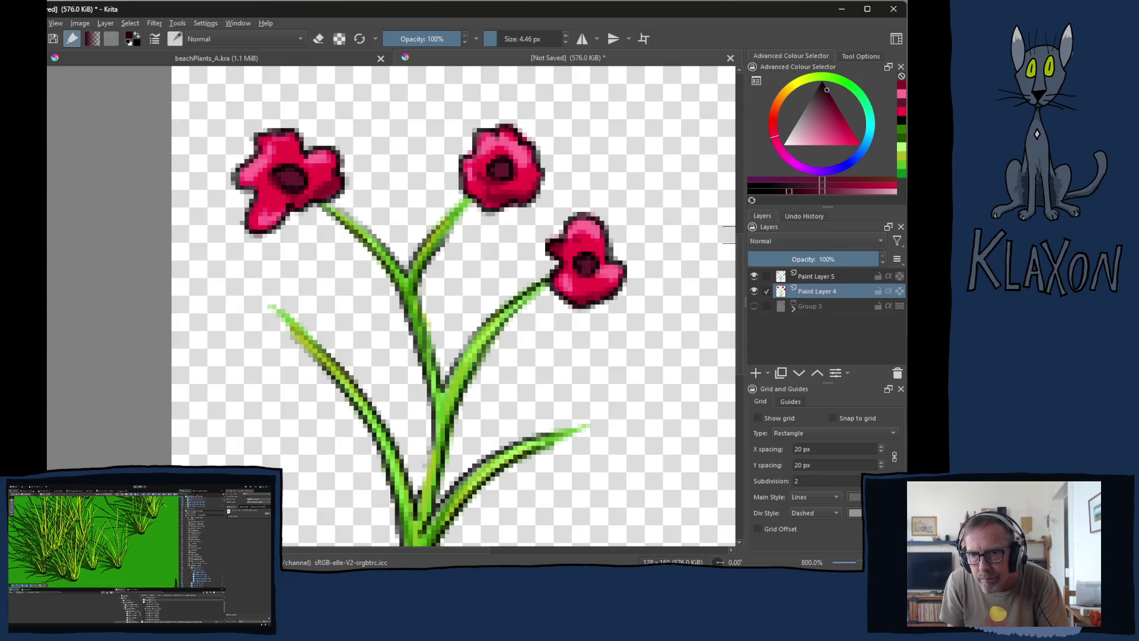
{"action": "left_click", "coordinate": [592, 273]}
- Dab darker red into all three flower centres, enlarging the left one, then view at 100%
{"action": "left_click", "coordinate": [596, 264]}
{"action": "left_click", "coordinate": [501, 169]}
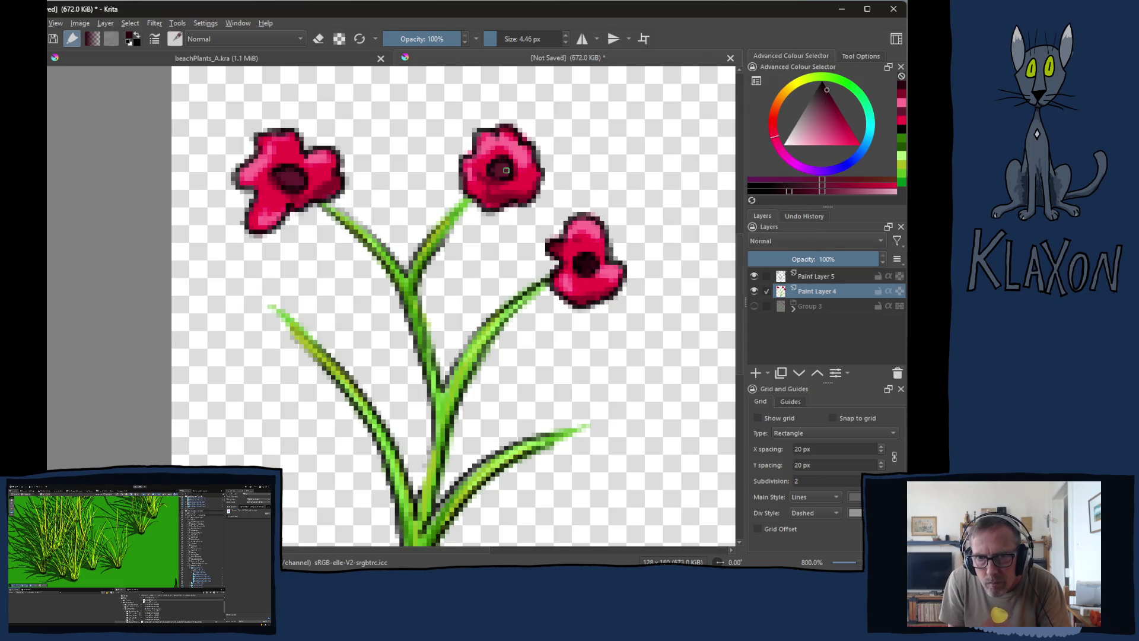
{"action": "left_click", "coordinate": [301, 175]}
{"action": "left_click_drag", "start_coordinate": [302, 176], "coordinate": [287, 181]}
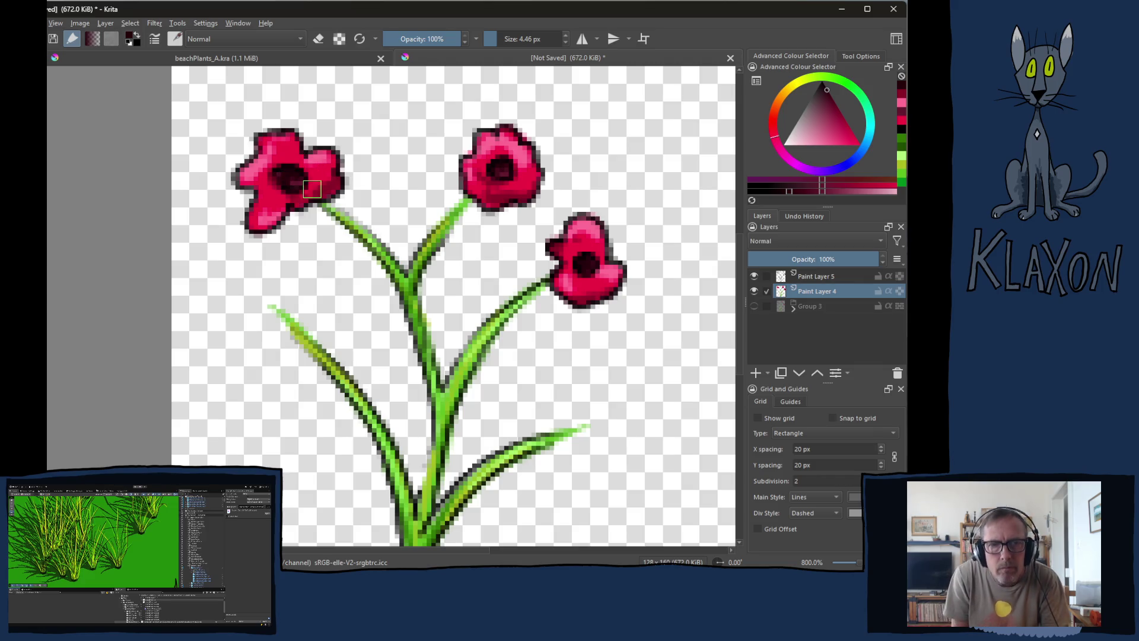
{"action": "key", "text": "1"}
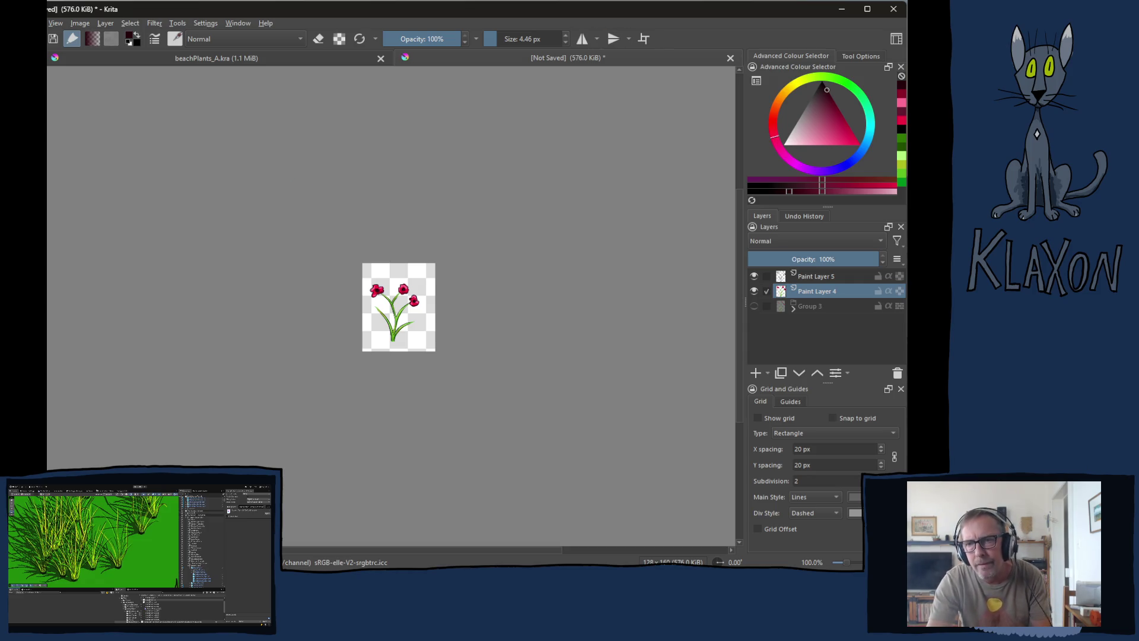
- Group both flower paint layers into Group 6 and centre the flower drawing in view
{"action": "left_click", "coordinate": [810, 273], "text": "ctrl"}
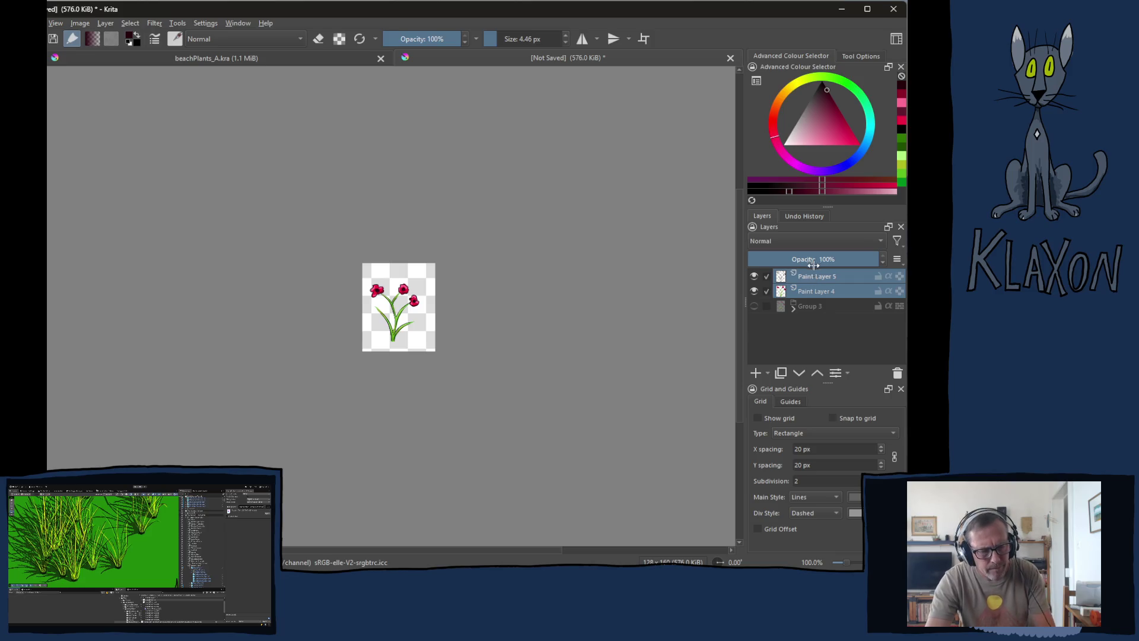
{"action": "key", "text": "ctrl+g"}
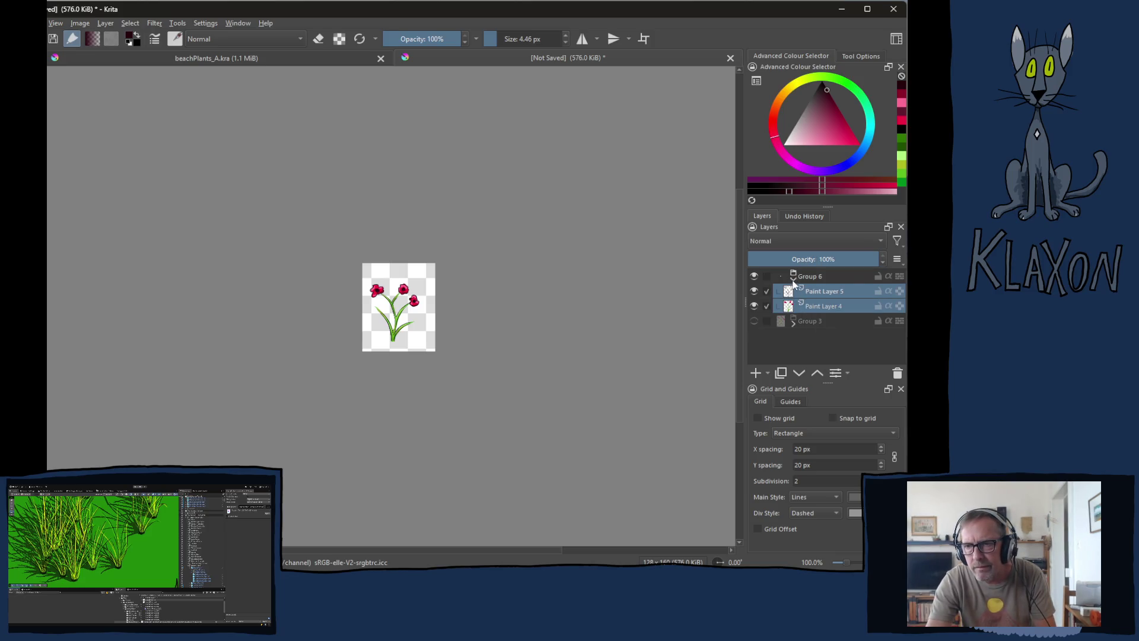
{"action": "left_click", "coordinate": [793, 277]}
{"action": "left_click", "coordinate": [816, 276]}
{"action": "scroll", "coordinate": [488, 309], "scroll_direction": "up", "scroll_amount": 6}
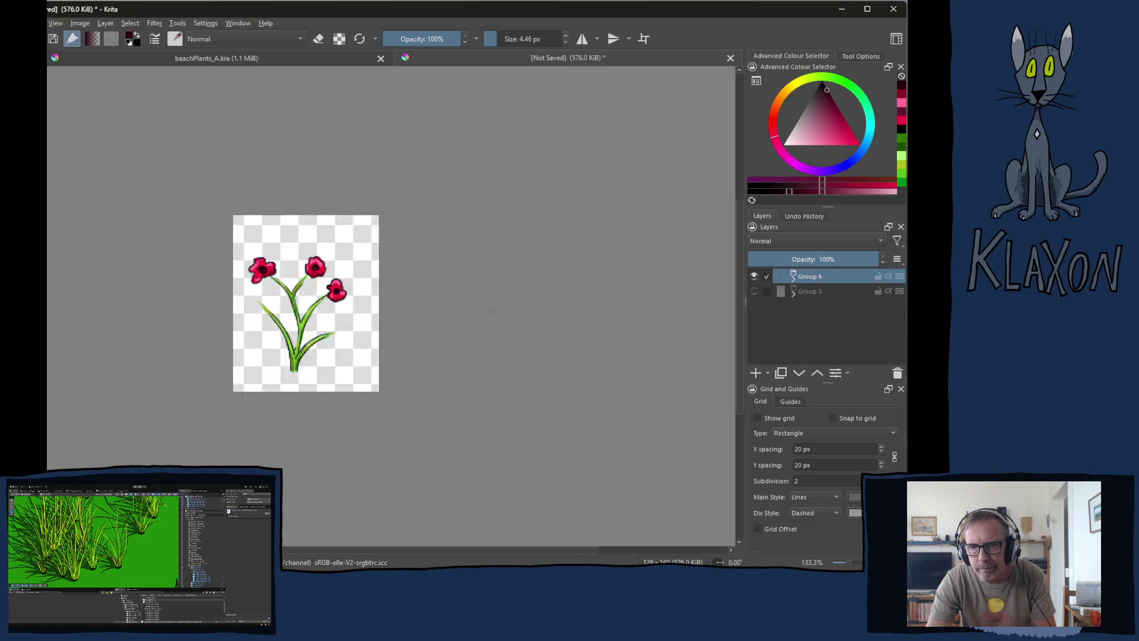
{"action": "left_click_drag", "start_coordinate": [284, 343], "coordinate": [704, 343]}
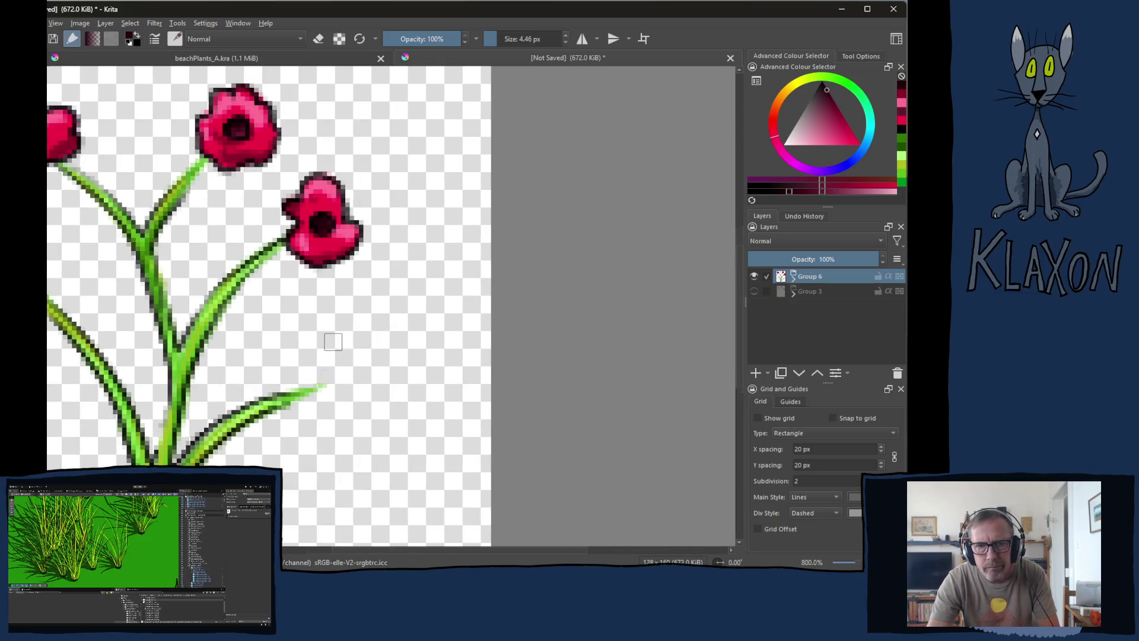
{"action": "scroll", "coordinate": [330, 339], "scroll_direction": "down", "scroll_amount": 3}
{"action": "left_click_drag", "start_coordinate": [295, 366], "coordinate": [378, 392]}
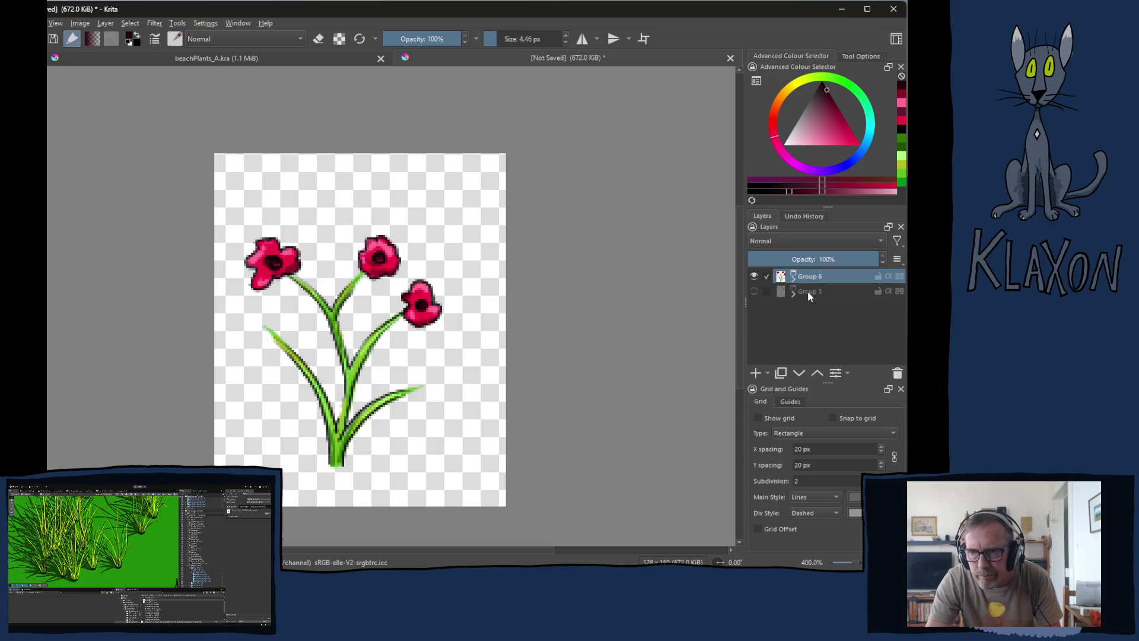
- Add a new paint layer above Group 6 and lower Group 6's opacity to fade the flowers
{"action": "left_click", "coordinate": [757, 370]}
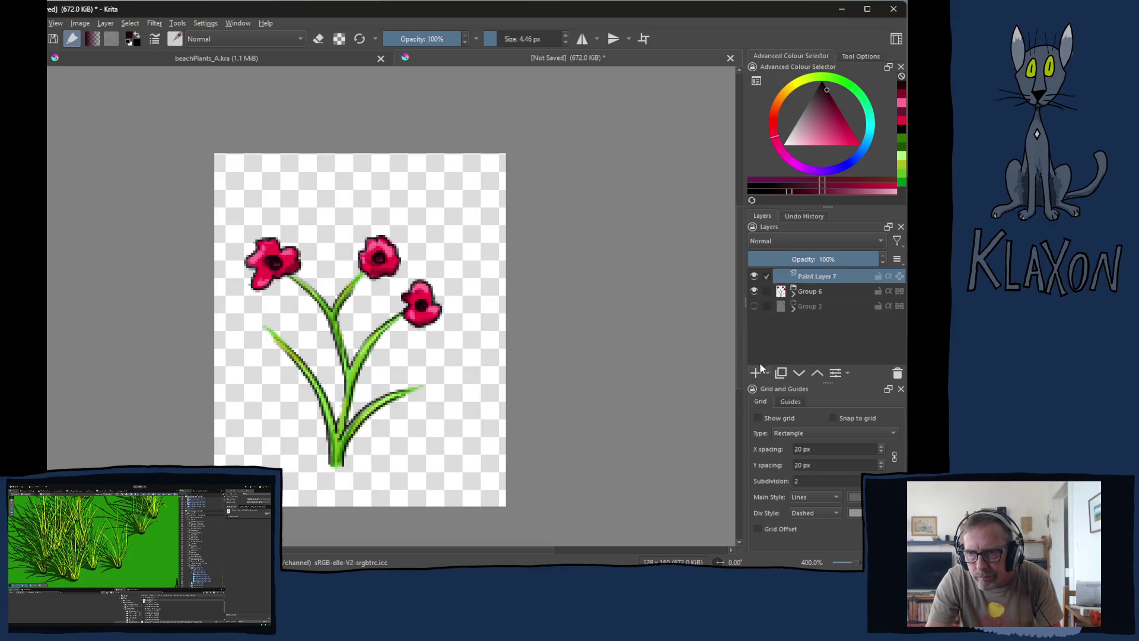
{"action": "left_click", "coordinate": [793, 293]}
{"action": "left_click", "coordinate": [793, 293]}
{"action": "left_click", "coordinate": [810, 291]}
{"action": "left_click_drag", "start_coordinate": [788, 259], "coordinate": [777, 259]}
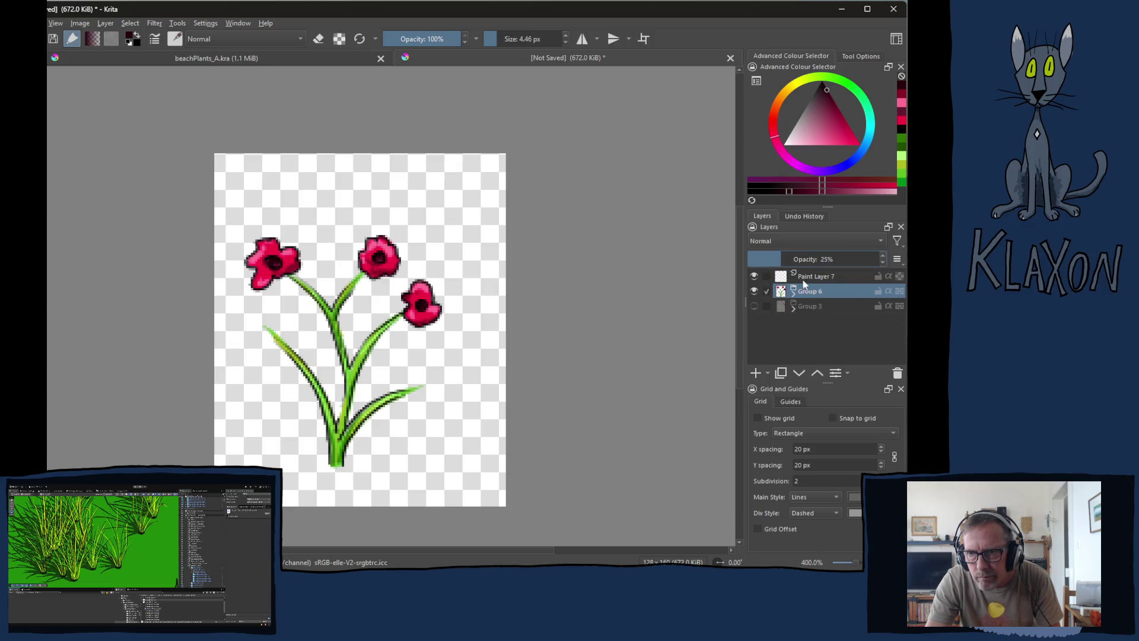
- On Paint Layer 7, pick black and set the brush to about 2.05 px
{"action": "left_click", "coordinate": [815, 277]}
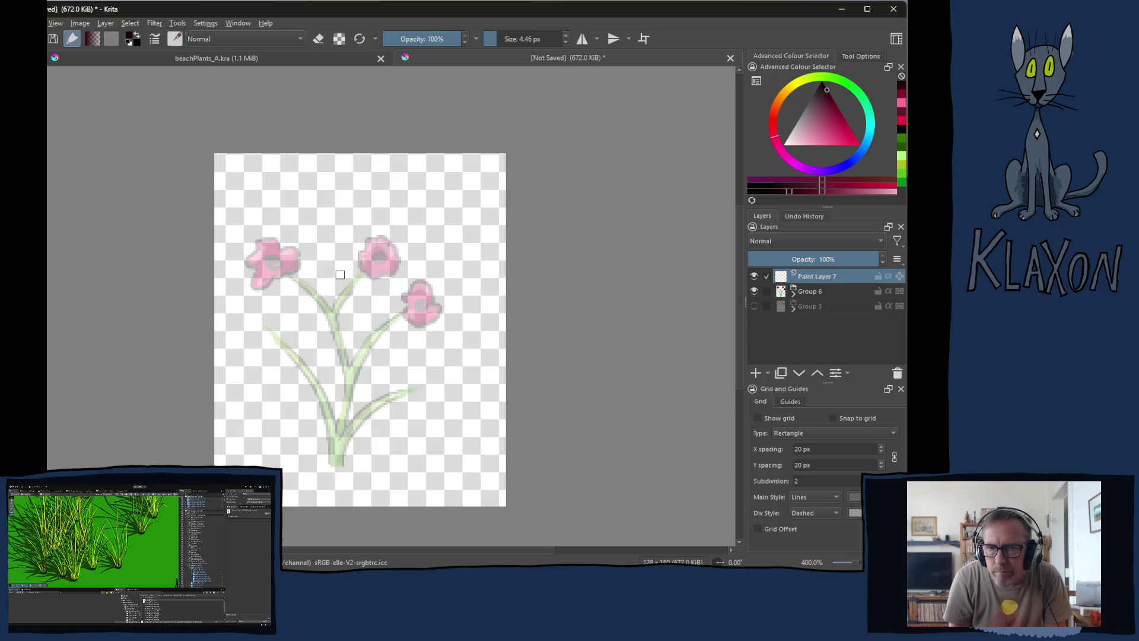
{"action": "right_click", "coordinate": [332, 279]}
{"action": "left_click", "coordinate": [331, 239]}
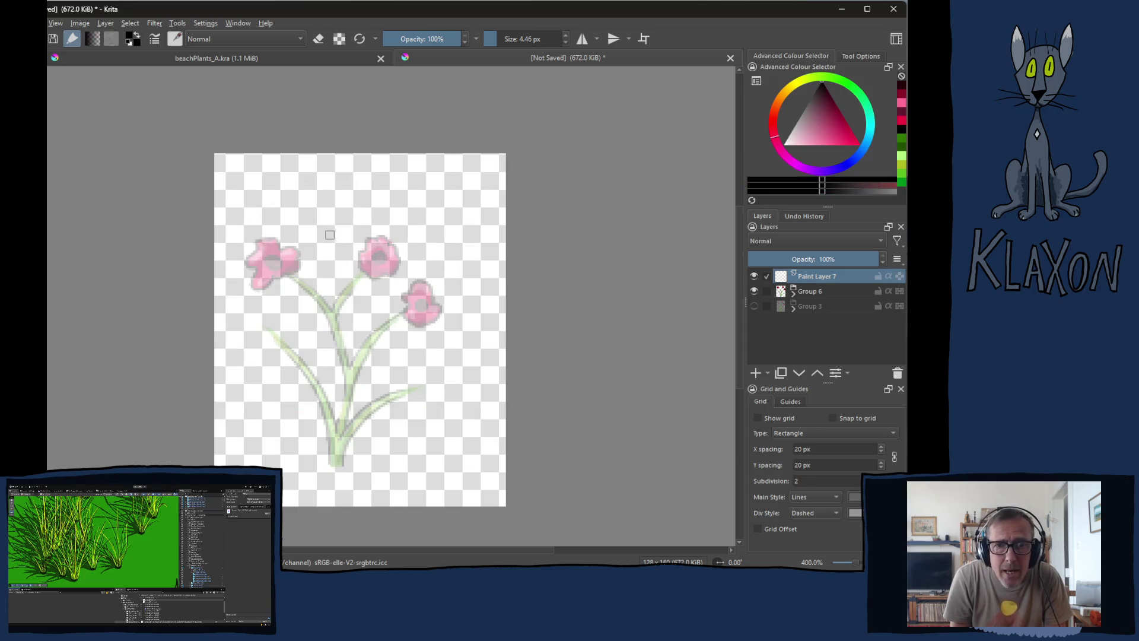
{"action": "key", "text": "bracketleft"}
{"action": "key", "text": "bracketleft"}
{"action": "key", "text": "bracketleft"}
{"action": "key", "text": "bracketleft"}
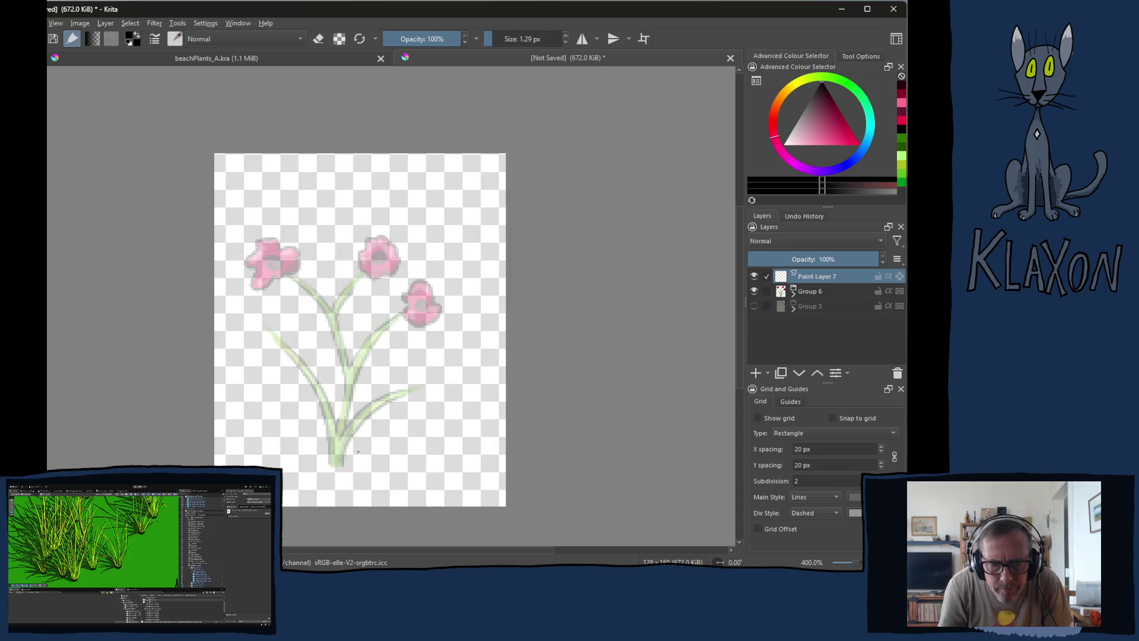
{"action": "key", "text": "bracketright"}
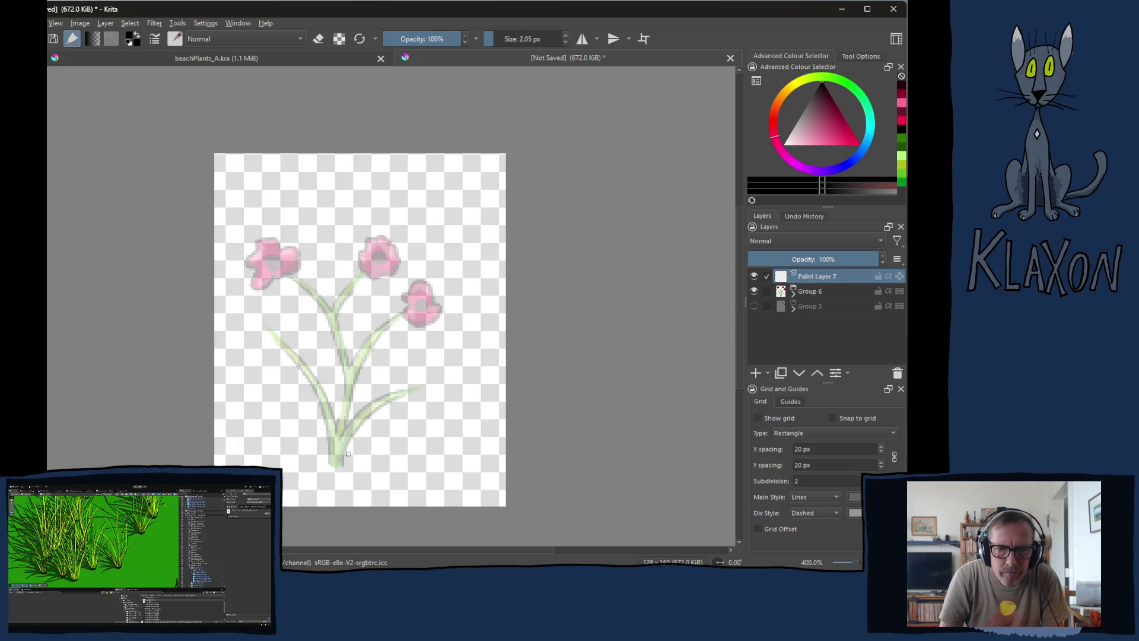
- Draw eight more thin black grass blades fanning out from the stem base
{"action": "left_click_drag", "start_coordinate": [341, 464], "coordinate": [254, 338]}
{"action": "left_click_drag", "start_coordinate": [343, 464], "coordinate": [287, 255]}
{"action": "mouse_move", "coordinate": [349, 463]}
{"action": "left_mouse_down"}
{"action": "mouse_move", "coordinate": [341, 303]}
{"action": "mouse_move", "coordinate": [356, 225]}
{"action": "left_mouse_up"}
{"action": "left_click_drag", "start_coordinate": [350, 441], "coordinate": [418, 268]}
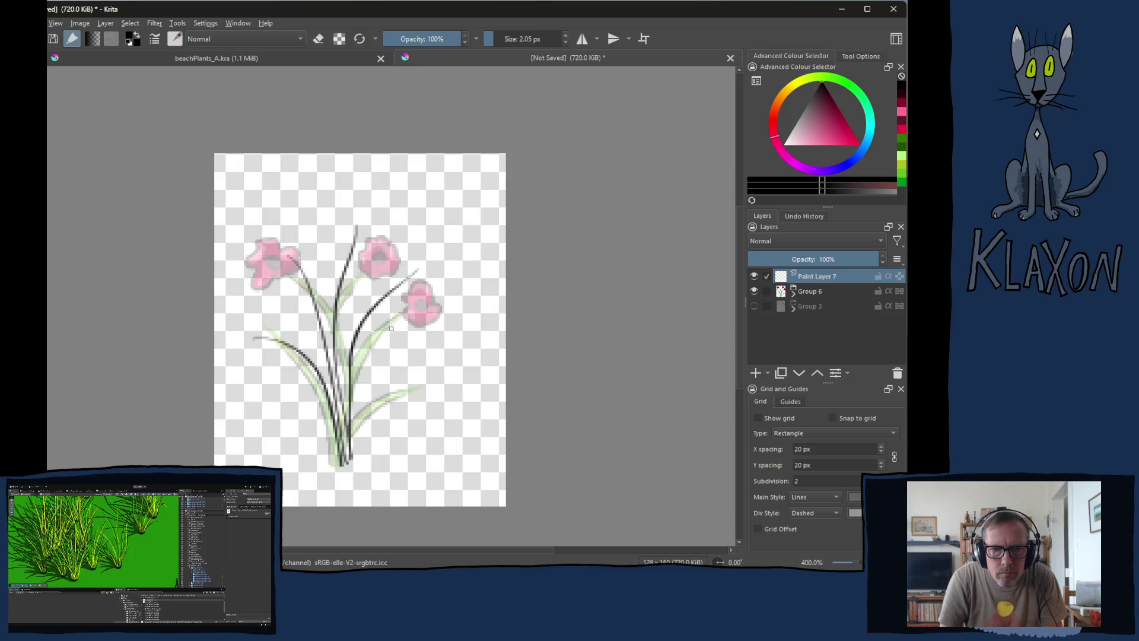
{"action": "left_click_drag", "start_coordinate": [351, 460], "coordinate": [438, 288]}
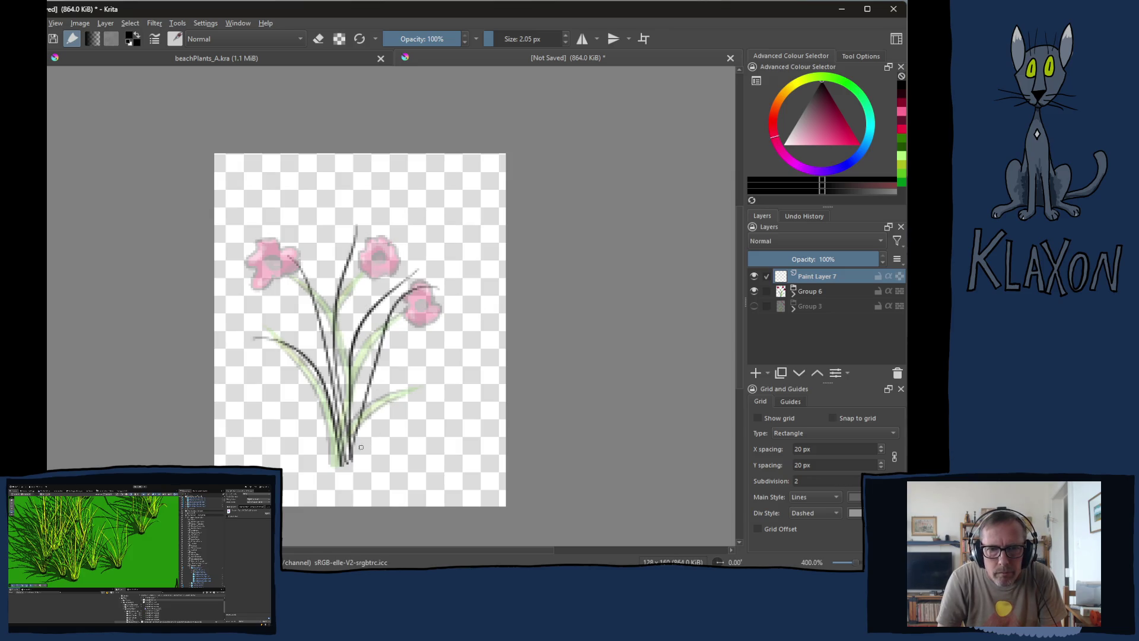
{"action": "left_click_drag", "start_coordinate": [352, 460], "coordinate": [410, 351]}
{"action": "left_click_drag", "start_coordinate": [340, 461], "coordinate": [278, 387]}
{"action": "left_click_drag", "start_coordinate": [355, 463], "coordinate": [420, 406]}
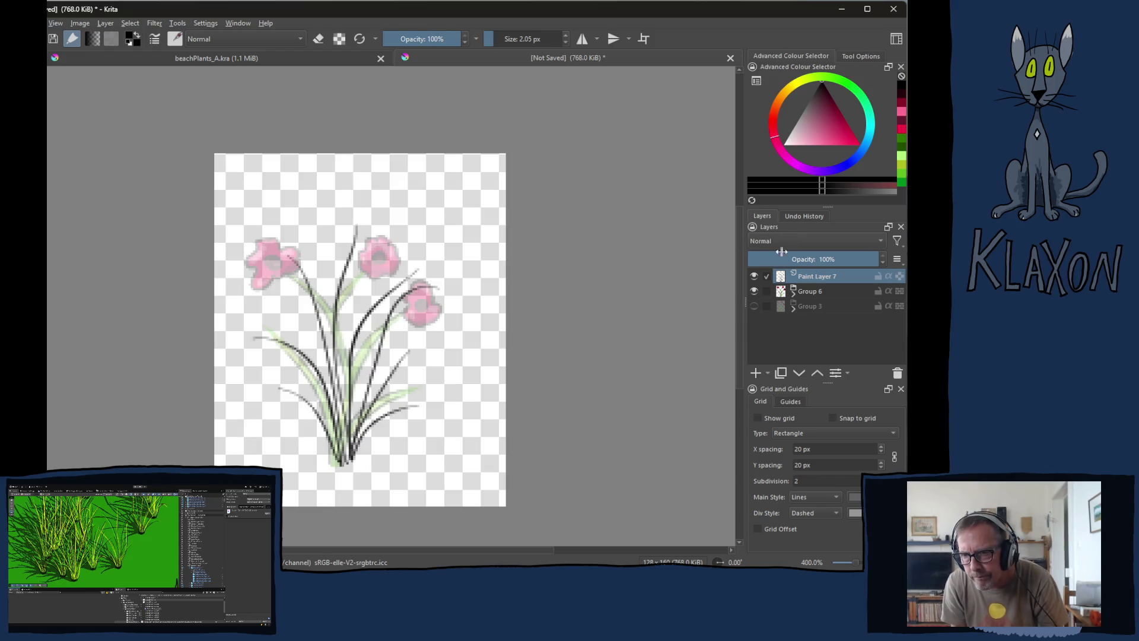
- Hide Group 6, zoom in, and outline the three flowers with centre circles
{"action": "left_click", "coordinate": [754, 291]}
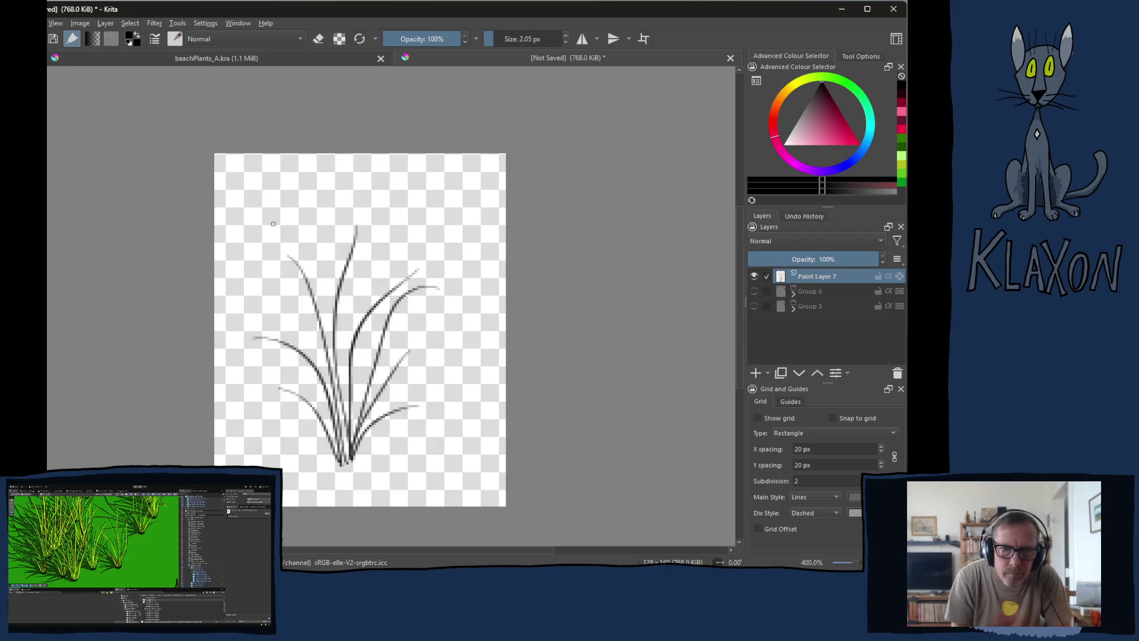
{"action": "key", "text": "plus"}
{"action": "key", "text": "plus"}
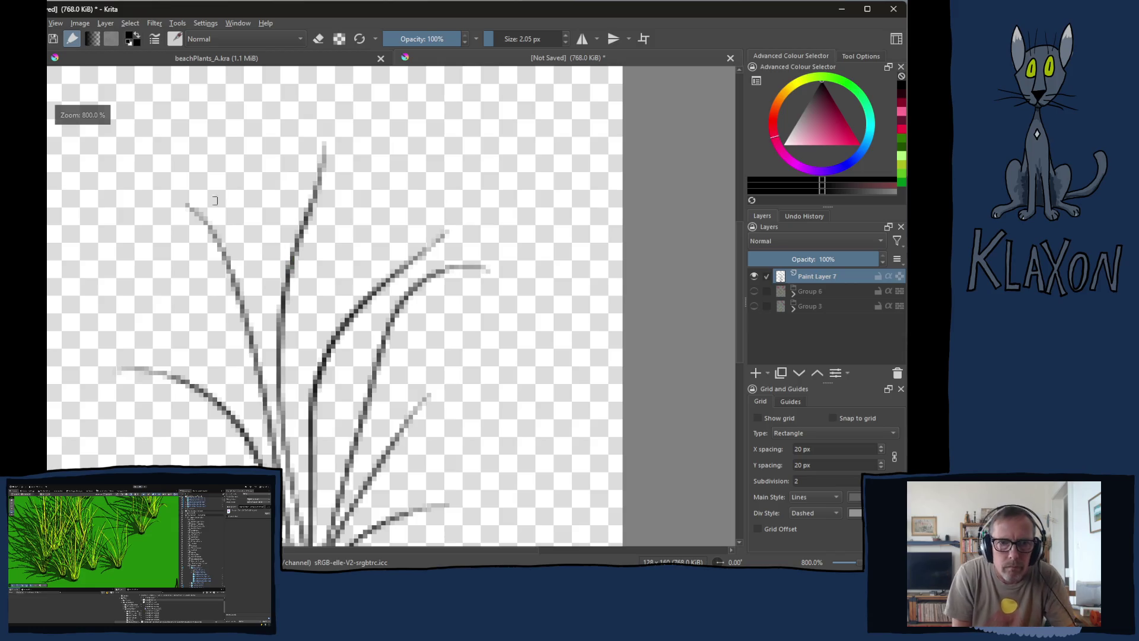
{"action": "mouse_move", "coordinate": [170, 152]}
{"action": "left_mouse_down"}
{"action": "mouse_move", "coordinate": [142, 188]}
{"action": "mouse_move", "coordinate": [151, 233]}
{"action": "mouse_move", "coordinate": [191, 215]}
{"action": "mouse_move", "coordinate": [207, 178]}
{"action": "mouse_move", "coordinate": [182, 146]}
{"action": "mouse_move", "coordinate": [167, 155]}
{"action": "left_mouse_up"}
{"action": "mouse_move", "coordinate": [325, 91]}
{"action": "left_mouse_down"}
{"action": "mouse_move", "coordinate": [299, 126]}
{"action": "mouse_move", "coordinate": [342, 157]}
{"action": "mouse_move", "coordinate": [356, 116]}
{"action": "mouse_move", "coordinate": [335, 83]}
{"action": "mouse_move", "coordinate": [320, 89]}
{"action": "left_mouse_up"}
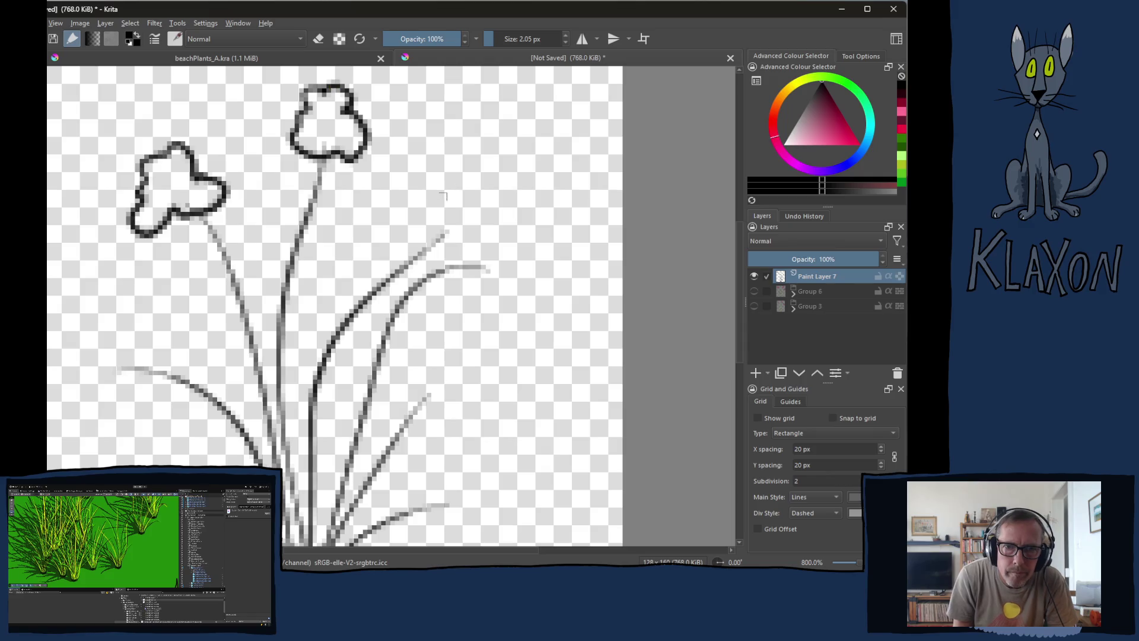
{"action": "mouse_move", "coordinate": [475, 187]}
{"action": "left_mouse_down"}
{"action": "mouse_move", "coordinate": [441, 214]}
{"action": "mouse_move", "coordinate": [480, 239]}
{"action": "mouse_move", "coordinate": [514, 185]}
{"action": "mouse_move", "coordinate": [474, 173]}
{"action": "mouse_move", "coordinate": [472, 206]}
{"action": "mouse_move", "coordinate": [488, 207]}
{"action": "mouse_move", "coordinate": [478, 198]}
{"action": "left_mouse_up"}
{"action": "mouse_move", "coordinate": [334, 117]}
{"action": "left_mouse_down"}
{"action": "mouse_move", "coordinate": [323, 129]}
{"action": "mouse_move", "coordinate": [333, 118]}
{"action": "left_mouse_up"}
{"action": "mouse_move", "coordinate": [168, 177]}
{"action": "left_mouse_down"}
{"action": "mouse_move", "coordinate": [165, 196]}
{"action": "mouse_move", "coordinate": [171, 174]}
{"action": "mouse_move", "coordinate": [178, 182]}
{"action": "left_mouse_up"}
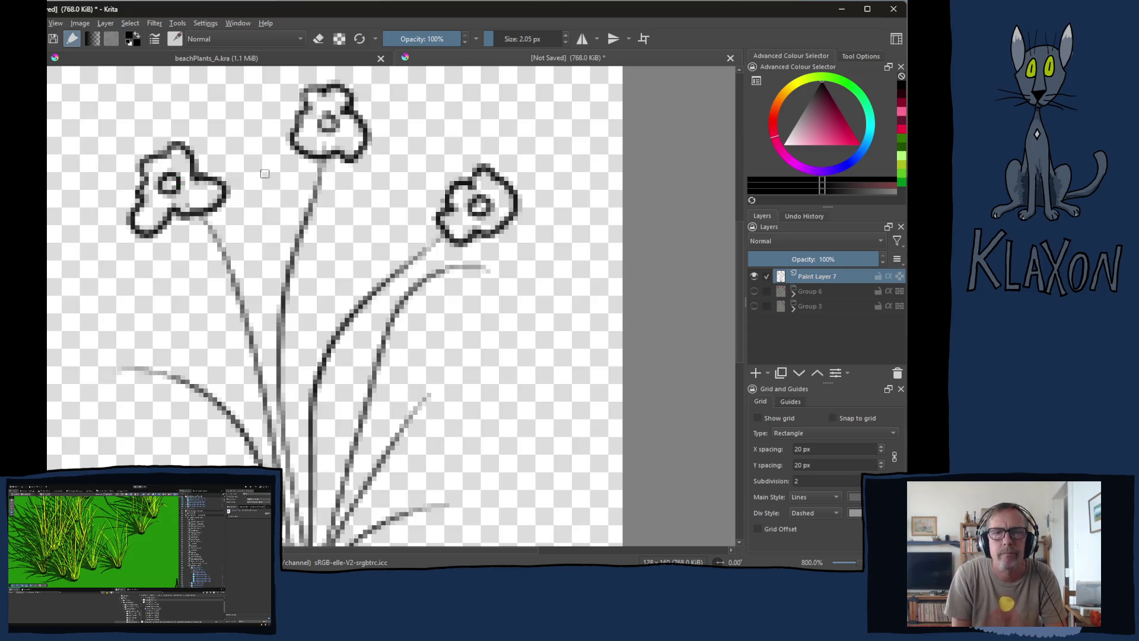
- Darken the upper flower stems and the base where the stems meet
{"action": "left_click_drag", "start_coordinate": [202, 216], "coordinate": [219, 252]}
{"action": "left_click_drag", "start_coordinate": [322, 161], "coordinate": [303, 210]}
{"action": "left_click_drag", "start_coordinate": [445, 239], "coordinate": [401, 272]}
{"action": "scroll", "coordinate": [359, 353], "scroll_direction": "down", "scroll_amount": 3}
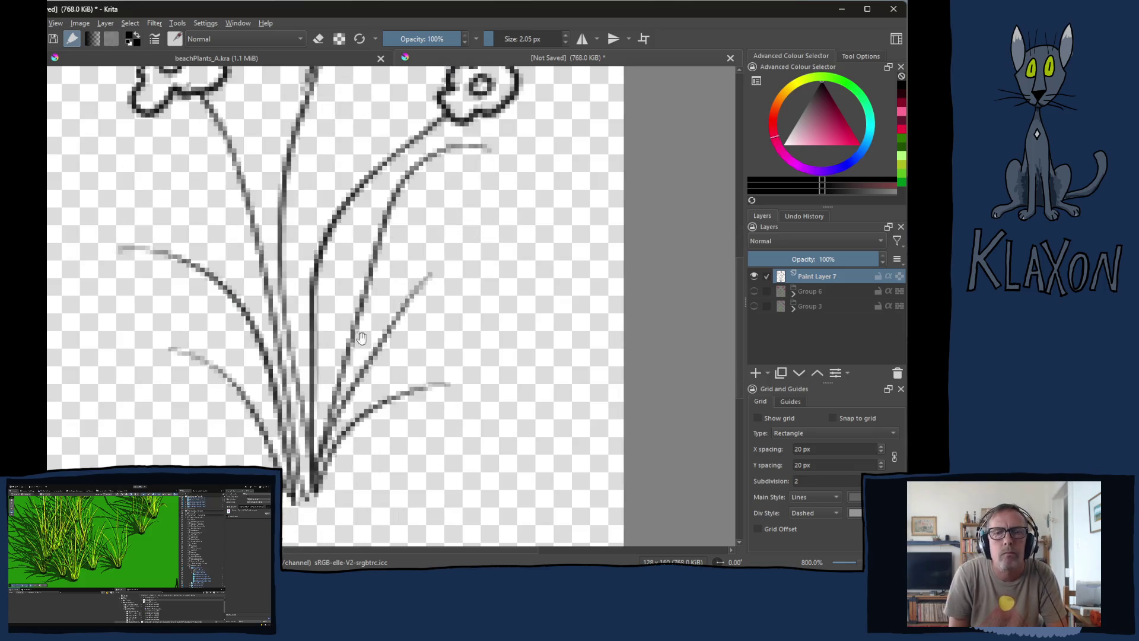
{"action": "left_click_drag", "start_coordinate": [288, 502], "coordinate": [322, 503]}
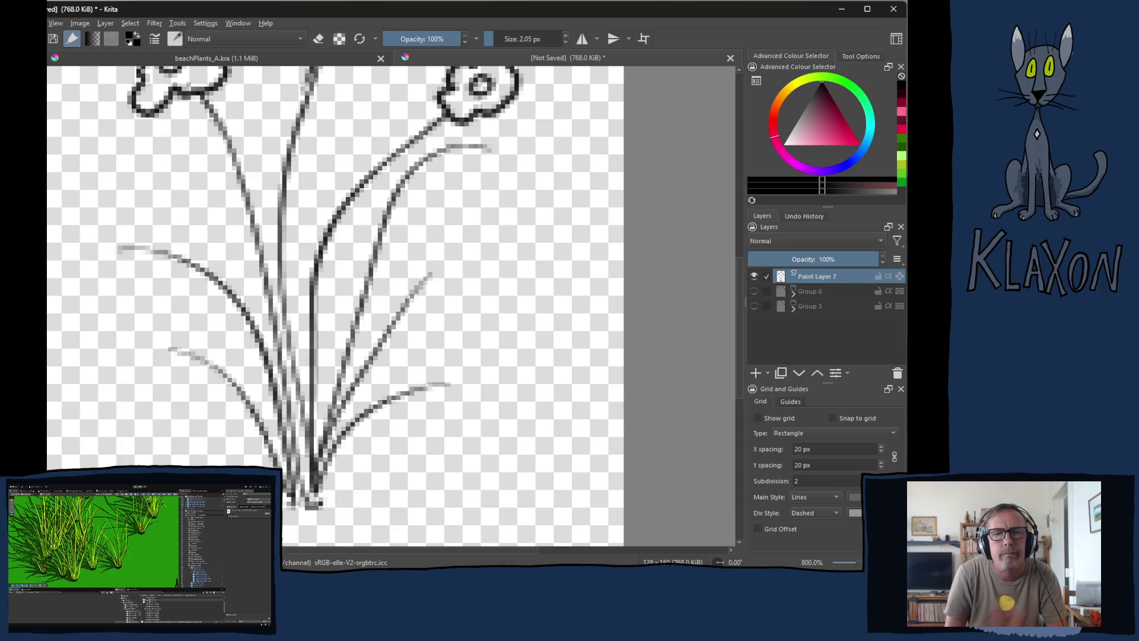
{"action": "right_click", "coordinate": [363, 311]}
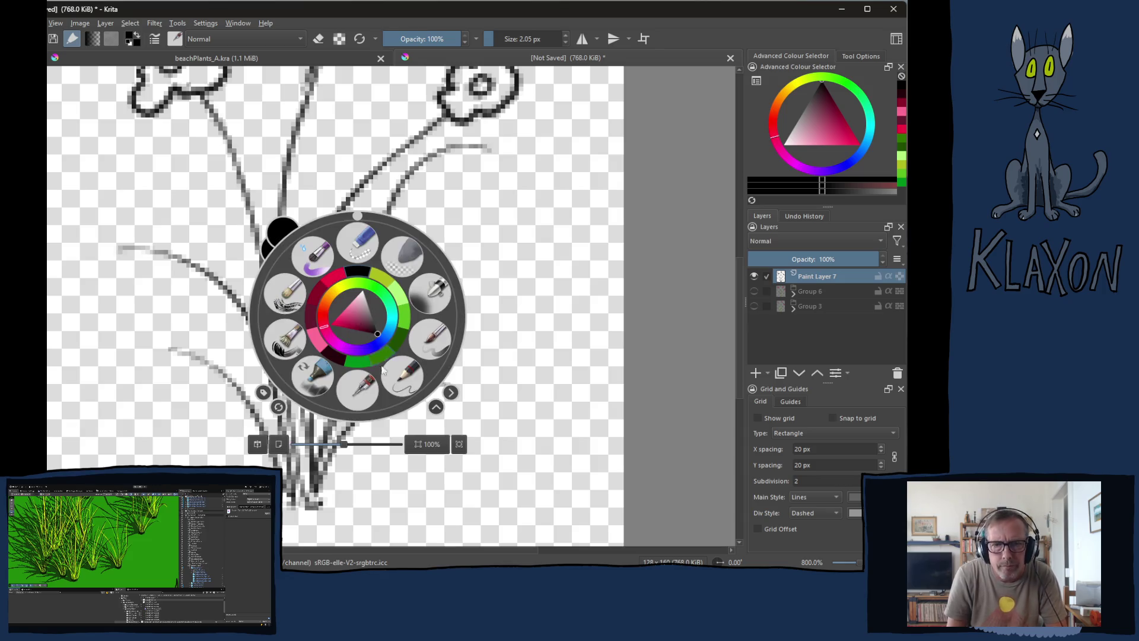
- Pick bright green, add a new paint layer, and enlarge the brush to about 4 px
{"action": "left_click", "coordinate": [403, 322]}
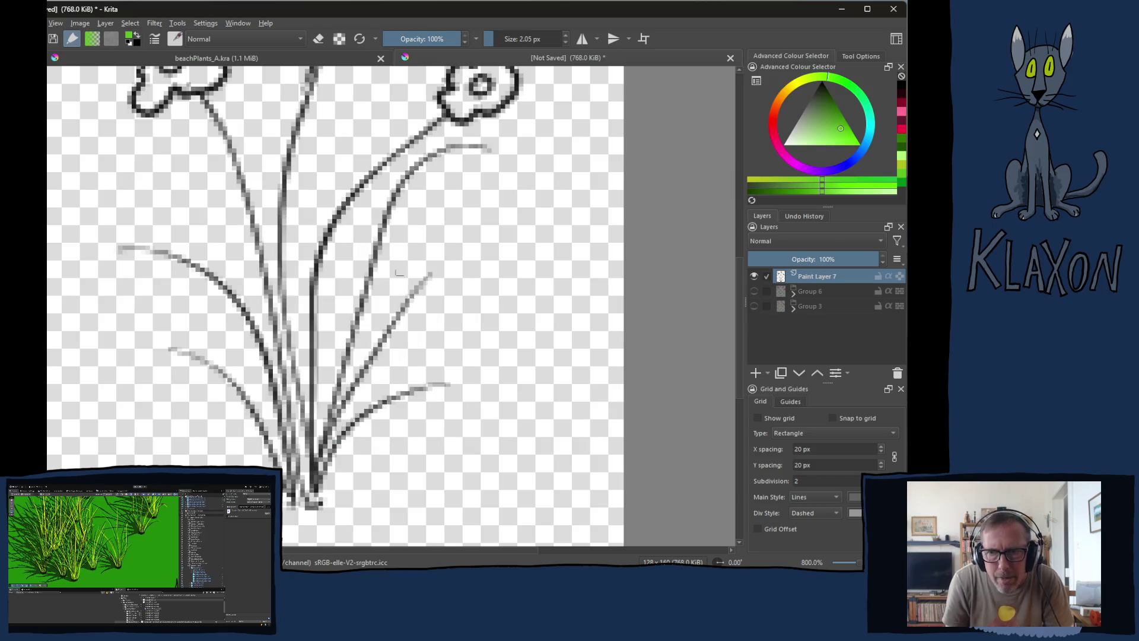
{"action": "left_click", "coordinate": [802, 292]}
{"action": "left_click", "coordinate": [755, 373]}
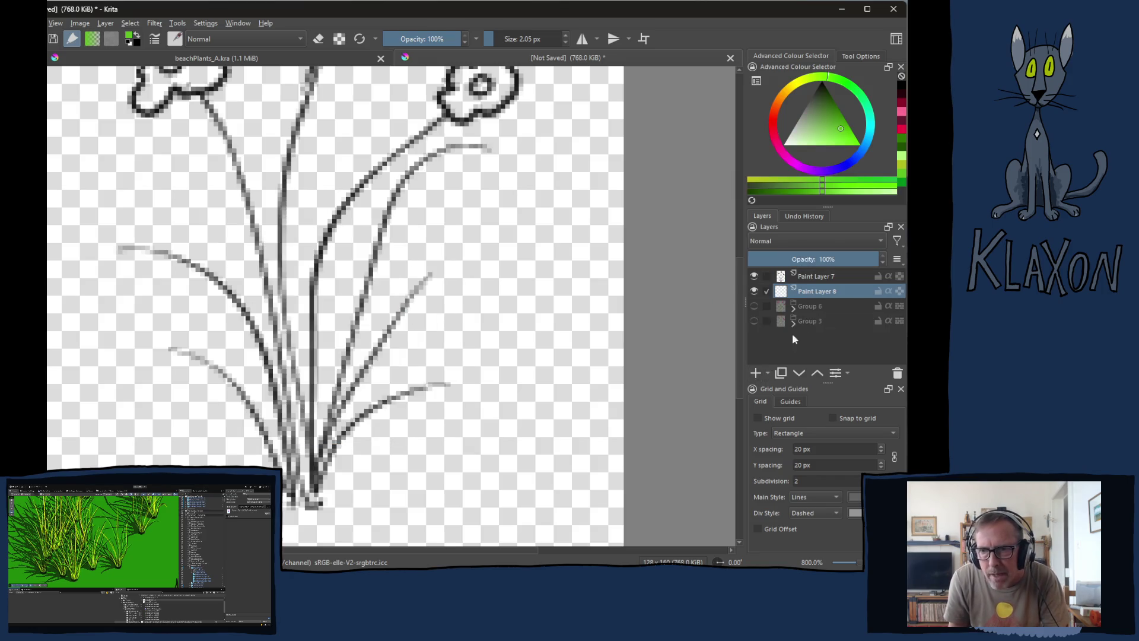
{"action": "key", "text": "bracketright"}
- Paint green down the right flower's stem and the right-side grass blades
{"action": "left_click_drag", "start_coordinate": [445, 117], "coordinate": [364, 173]}
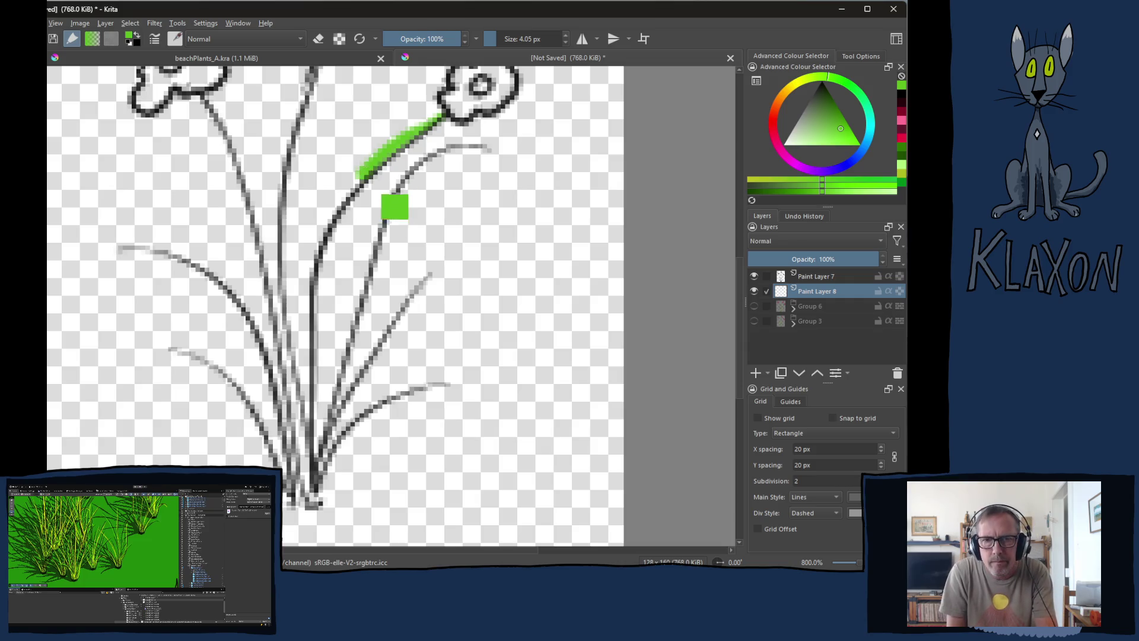
{"action": "key", "text": "ctrl+z"}
{"action": "mouse_move", "coordinate": [440, 119]}
{"action": "left_mouse_down"}
{"action": "mouse_move", "coordinate": [355, 192]}
{"action": "mouse_move", "coordinate": [319, 244]}
{"action": "mouse_move", "coordinate": [300, 318]}
{"action": "mouse_move", "coordinate": [314, 504]}
{"action": "left_mouse_up"}
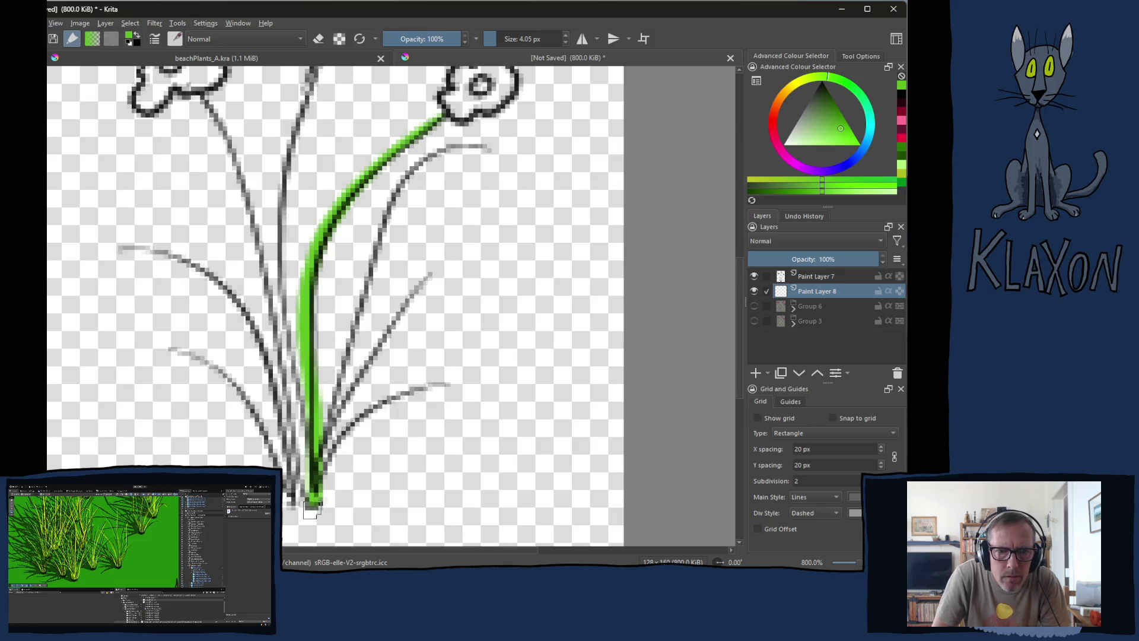
{"action": "mouse_move", "coordinate": [481, 147]}
{"action": "left_mouse_down"}
{"action": "mouse_move", "coordinate": [437, 156]}
{"action": "mouse_move", "coordinate": [395, 207]}
{"action": "mouse_move", "coordinate": [366, 287]}
{"action": "left_mouse_up"}
{"action": "left_click_drag", "start_coordinate": [347, 368], "coordinate": [317, 508]}
{"action": "mouse_move", "coordinate": [429, 276]}
{"action": "left_mouse_down"}
{"action": "mouse_move", "coordinate": [389, 328]}
{"action": "mouse_move", "coordinate": [331, 481]}
{"action": "left_mouse_up"}
{"action": "mouse_move", "coordinate": [447, 386]}
{"action": "left_mouse_down"}
{"action": "mouse_move", "coordinate": [353, 439]}
{"action": "mouse_move", "coordinate": [321, 495]}
{"action": "left_mouse_up"}
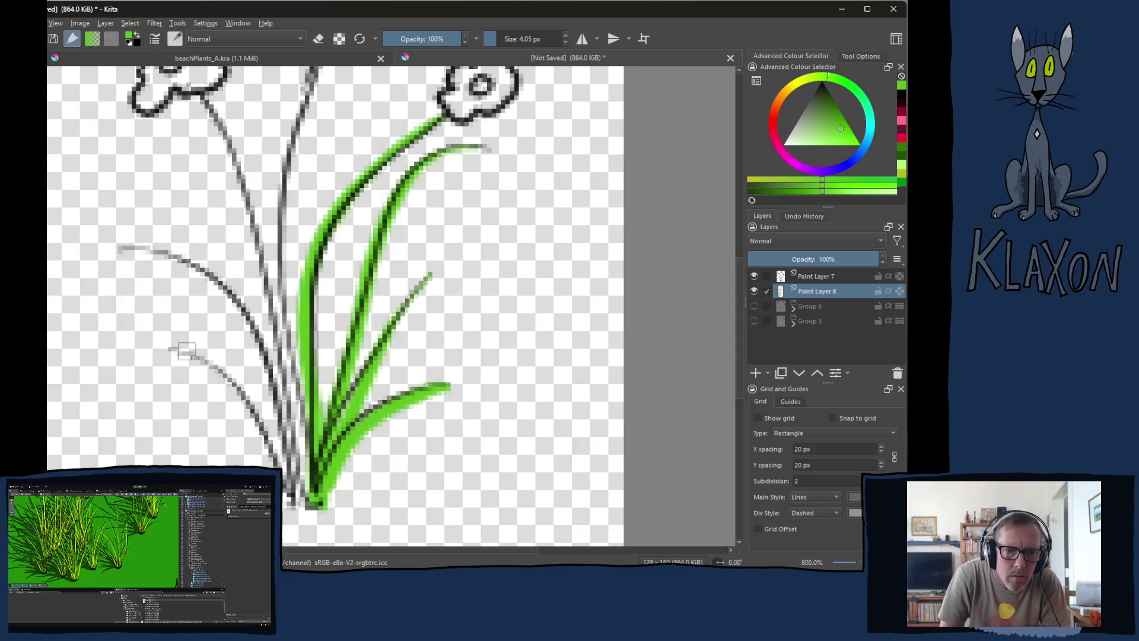
- Paint green along the left blades and the left and middle flower stems
{"action": "mouse_move", "coordinate": [178, 352]}
{"action": "left_mouse_down"}
{"action": "mouse_move", "coordinate": [252, 415]}
{"action": "mouse_move", "coordinate": [274, 466]}
{"action": "left_mouse_up"}
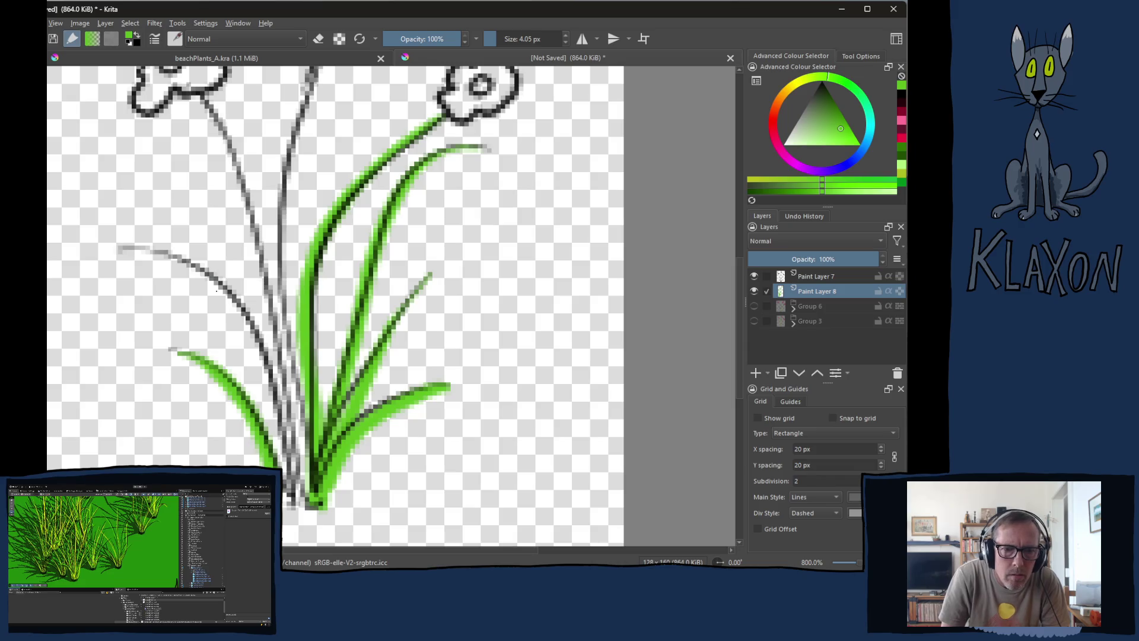
{"action": "mouse_move", "coordinate": [120, 248]}
{"action": "left_mouse_down"}
{"action": "mouse_move", "coordinate": [238, 307]}
{"action": "mouse_move", "coordinate": [274, 391]}
{"action": "mouse_move", "coordinate": [290, 496]}
{"action": "left_mouse_up"}
{"action": "mouse_move", "coordinate": [205, 100]}
{"action": "left_mouse_down"}
{"action": "mouse_move", "coordinate": [274, 307]}
{"action": "mouse_move", "coordinate": [303, 504]}
{"action": "left_mouse_up"}
{"action": "scroll", "coordinate": [247, 253], "scroll_direction": "up", "scroll_amount": 3}
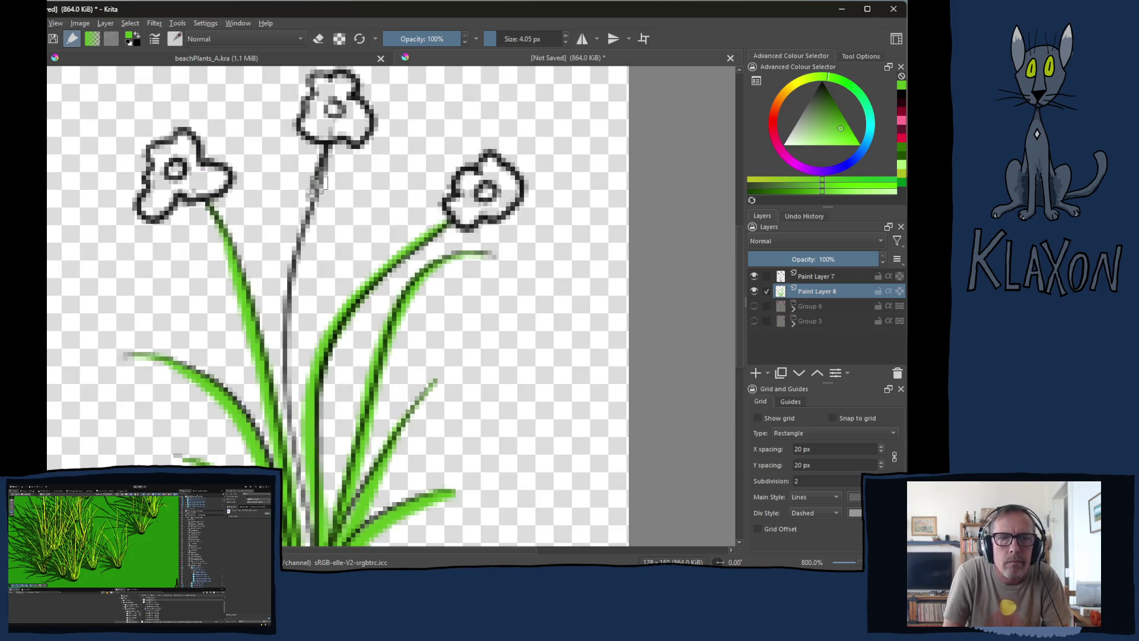
{"action": "mouse_move", "coordinate": [321, 111]}
{"action": "left_mouse_down"}
{"action": "mouse_move", "coordinate": [279, 274]}
{"action": "mouse_move", "coordinate": [309, 541]}
{"action": "left_mouse_up"}
{"action": "left_click_drag", "start_coordinate": [292, 440], "coordinate": [273, 298]}
{"action": "mouse_move", "coordinate": [284, 369]}
{"action": "left_mouse_down"}
{"action": "mouse_move", "coordinate": [279, 440]}
{"action": "mouse_move", "coordinate": [261, 439]}
{"action": "mouse_move", "coordinate": [288, 442]}
{"action": "left_mouse_up"}
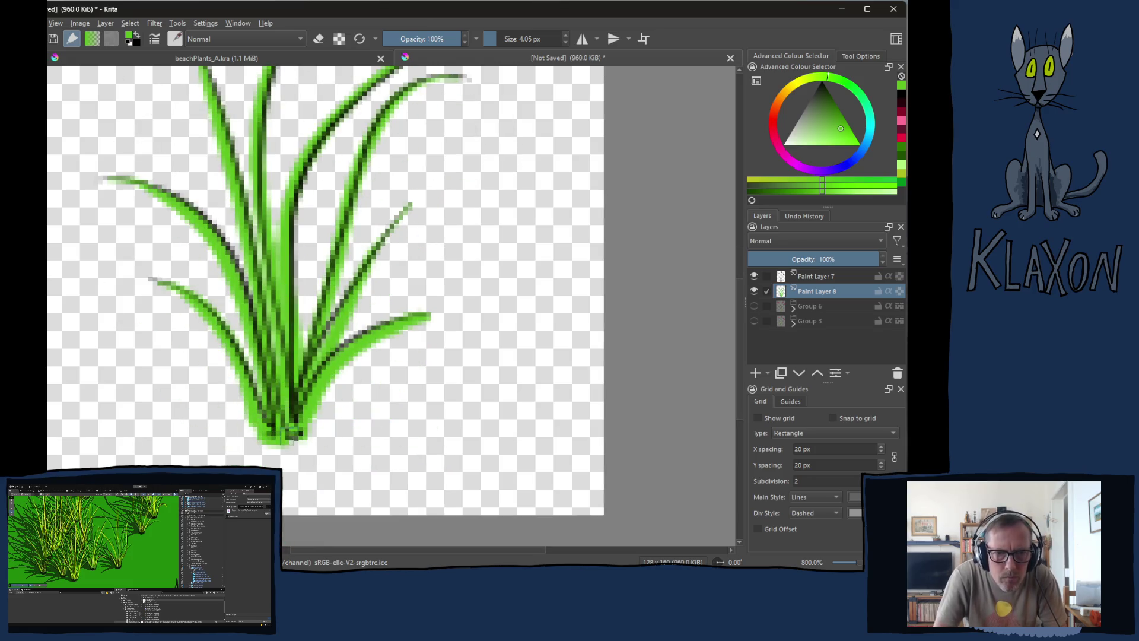
- Pick a darker green and shade the grass blades from lower-left to lower-right
{"action": "right_click", "coordinate": [272, 263]}
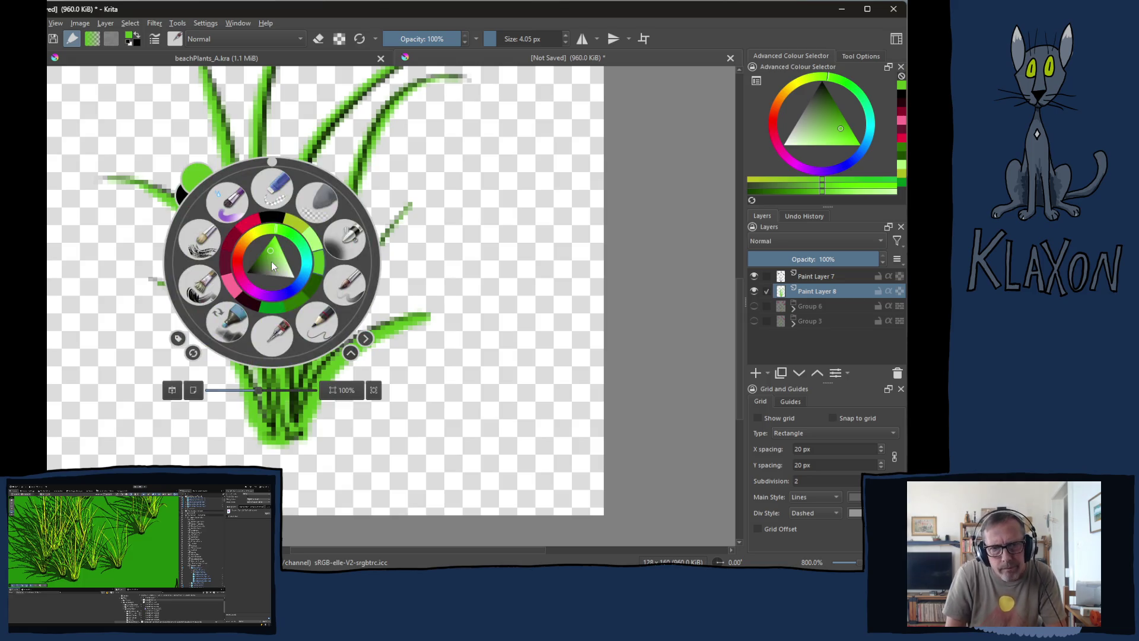
{"action": "left_click", "coordinate": [313, 289]}
{"action": "mouse_move", "coordinate": [229, 355]}
{"action": "left_mouse_down"}
{"action": "mouse_move", "coordinate": [256, 431]}
{"action": "mouse_move", "coordinate": [240, 275]}
{"action": "left_mouse_up"}
{"action": "left_click_drag", "start_coordinate": [281, 366], "coordinate": [242, 287]}
{"action": "left_click_drag", "start_coordinate": [290, 422], "coordinate": [283, 208]}
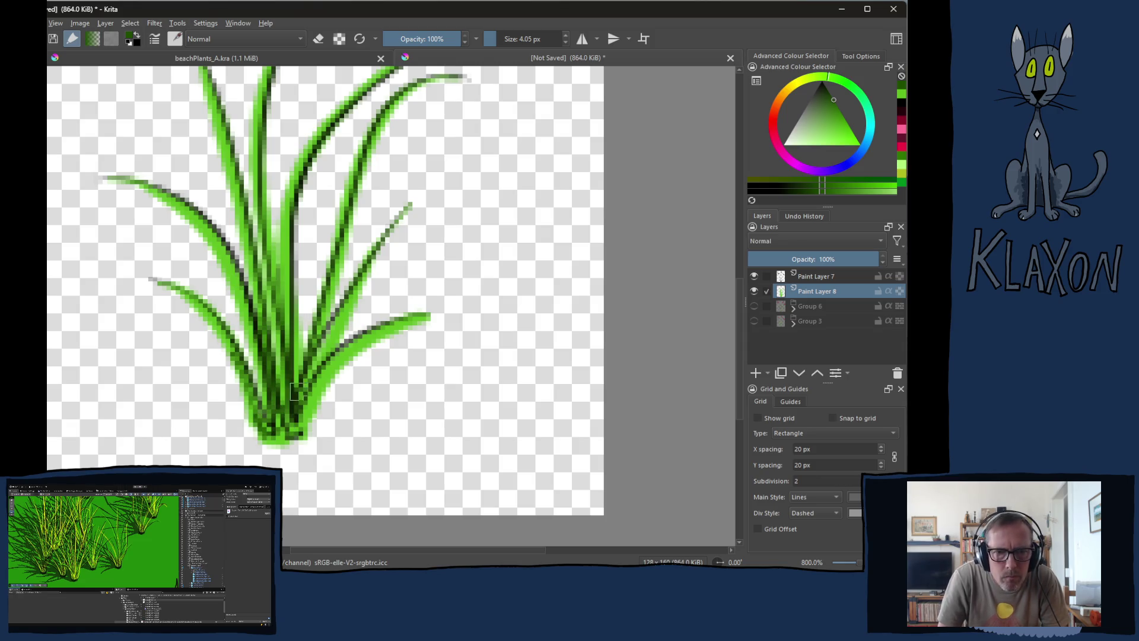
{"action": "left_click_drag", "start_coordinate": [301, 382], "coordinate": [324, 315]}
{"action": "left_click_drag", "start_coordinate": [293, 420], "coordinate": [361, 319]}
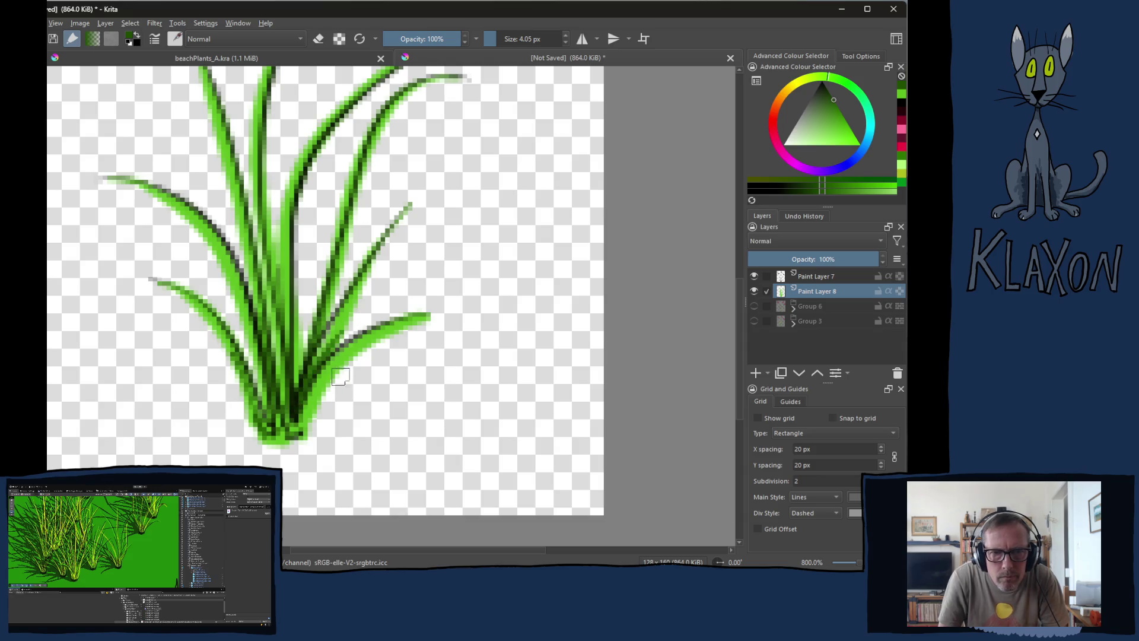
{"action": "left_click_drag", "start_coordinate": [292, 440], "coordinate": [404, 338]}
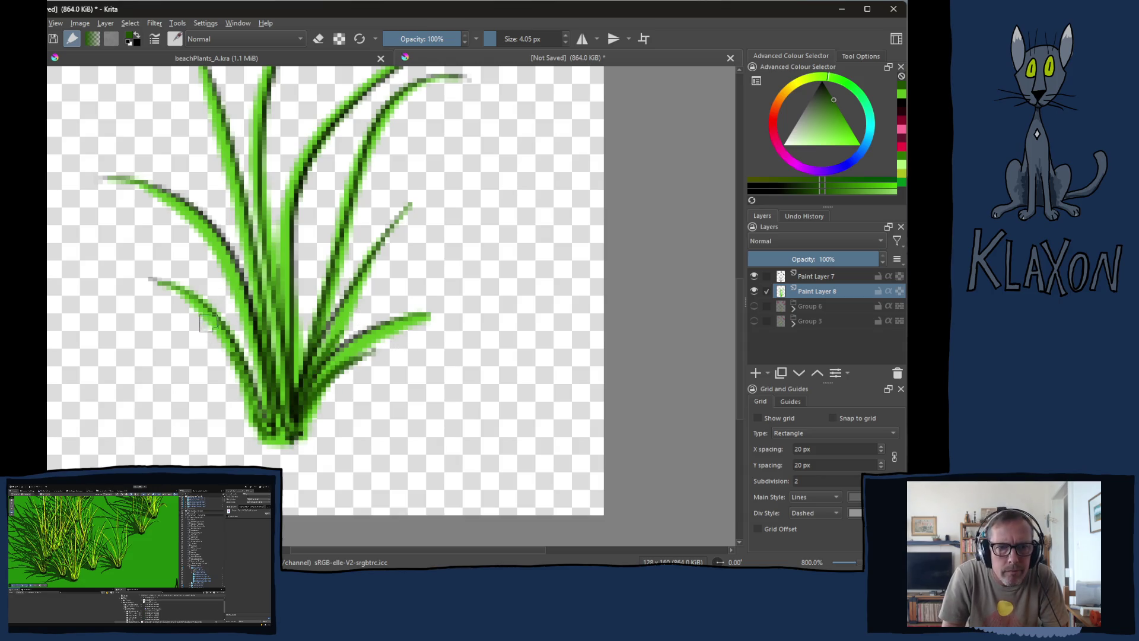
{"action": "scroll", "coordinate": [208, 324], "scroll_direction": "up", "scroll_amount": 3}
- Shade the left and central flower stems and the lower-left leaf darker green
{"action": "left_click_drag", "start_coordinate": [214, 187], "coordinate": [252, 361]}
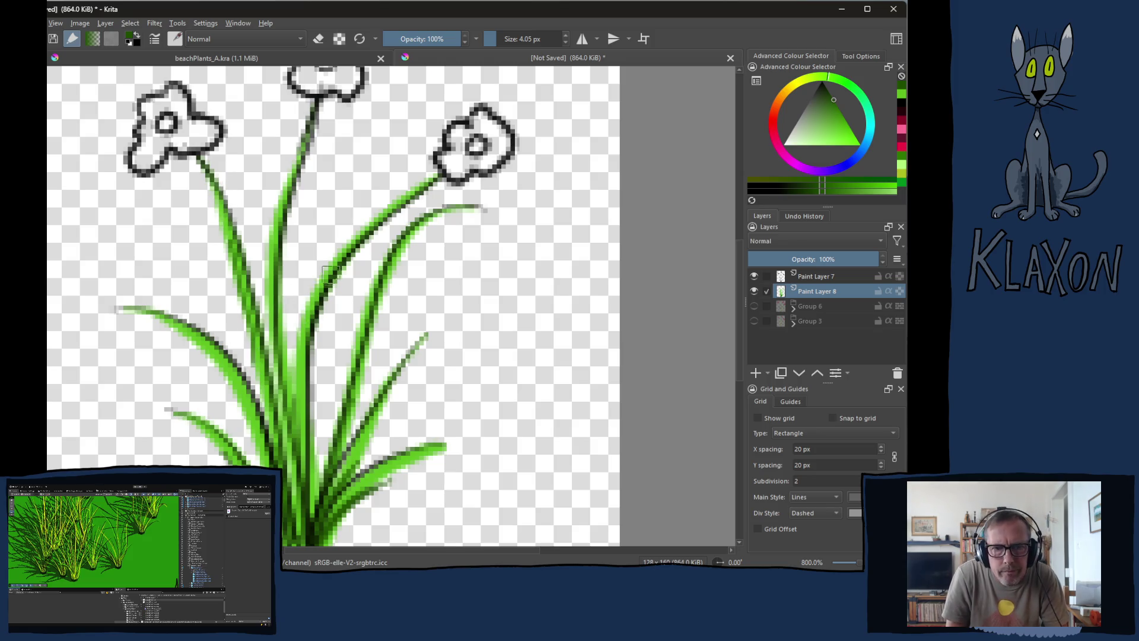
{"action": "left_click_drag", "start_coordinate": [327, 273], "coordinate": [283, 366]}
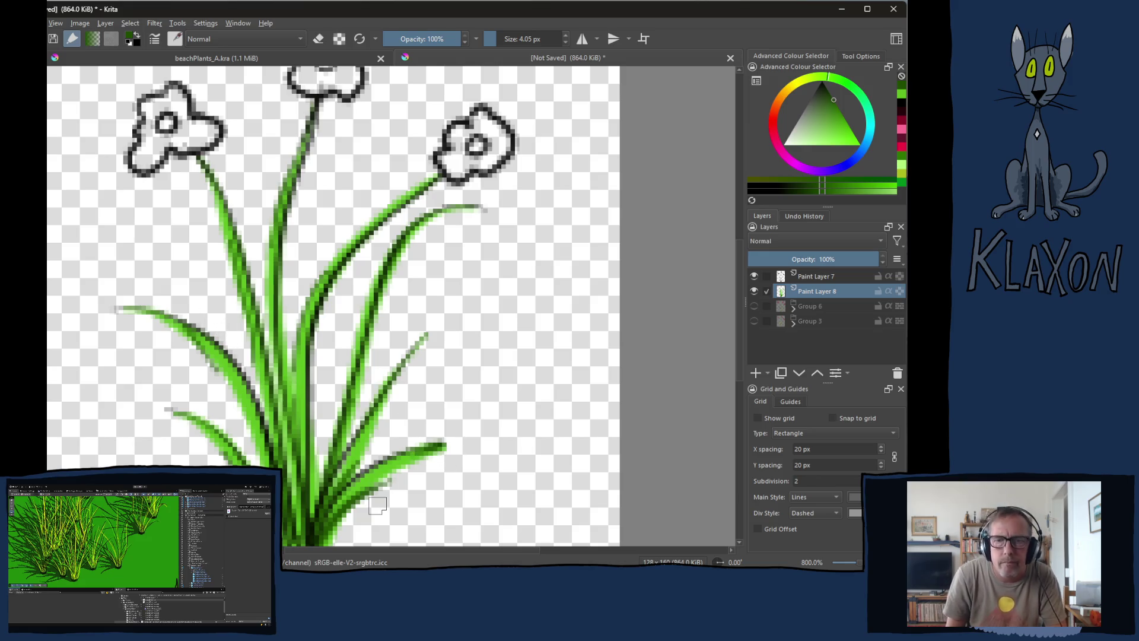
{"action": "left_click_drag", "start_coordinate": [195, 414], "coordinate": [227, 455]}
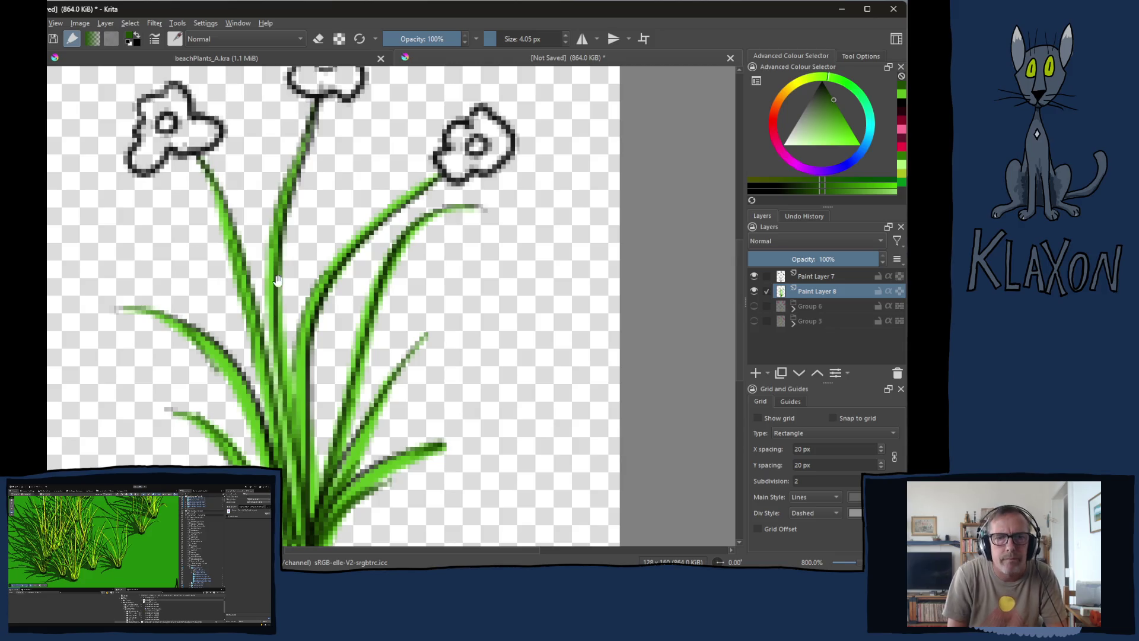
{"action": "right_click", "coordinate": [261, 273]}
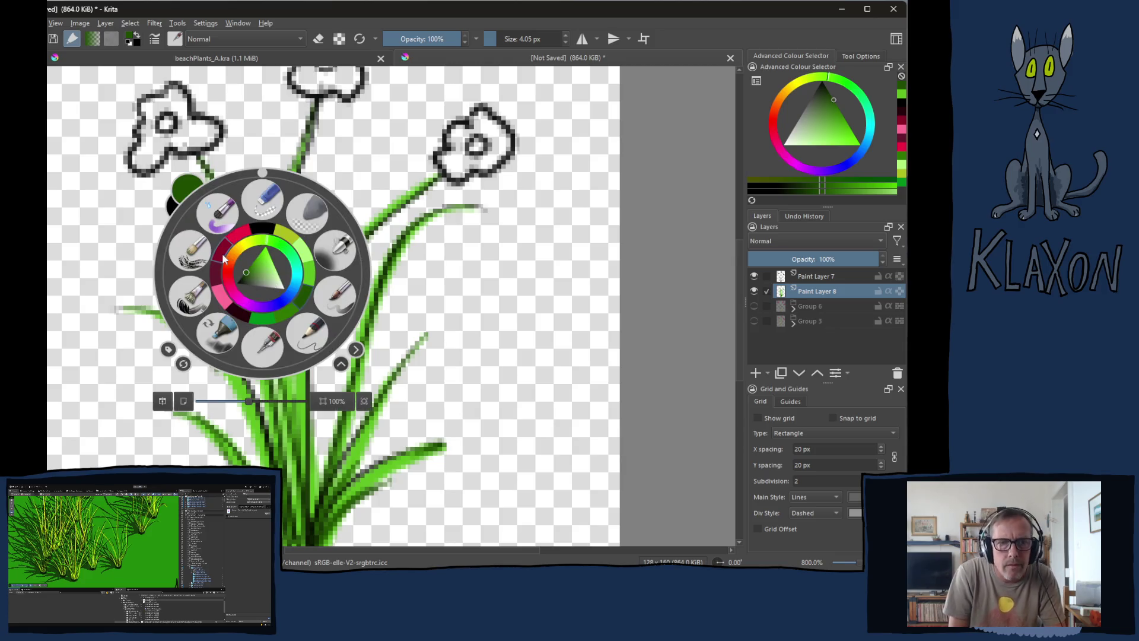
- Pick red and paint the petals of the left, middle and right flowers crimson
{"action": "left_click", "coordinate": [236, 237]}
{"action": "mouse_move", "coordinate": [199, 132]}
{"action": "left_mouse_down"}
{"action": "mouse_move", "coordinate": [228, 274]}
{"action": "mouse_move", "coordinate": [178, 254]}
{"action": "mouse_move", "coordinate": [202, 249]}
{"action": "mouse_move", "coordinate": [178, 270]}
{"action": "mouse_move", "coordinate": [174, 306]}
{"action": "mouse_move", "coordinate": [240, 276]}
{"action": "mouse_move", "coordinate": [234, 285]}
{"action": "mouse_move", "coordinate": [214, 270]}
{"action": "mouse_move", "coordinate": [204, 234]}
{"action": "mouse_move", "coordinate": [208, 255]}
{"action": "left_mouse_up"}
{"action": "mouse_move", "coordinate": [356, 175]}
{"action": "left_mouse_down"}
{"action": "mouse_move", "coordinate": [339, 224]}
{"action": "mouse_move", "coordinate": [374, 229]}
{"action": "mouse_move", "coordinate": [365, 177]}
{"action": "mouse_move", "coordinate": [376, 212]}
{"action": "left_mouse_up"}
{"action": "mouse_move", "coordinate": [507, 283]}
{"action": "left_mouse_down"}
{"action": "mouse_move", "coordinate": [512, 274]}
{"action": "mouse_move", "coordinate": [483, 285]}
{"action": "mouse_move", "coordinate": [491, 300]}
{"action": "mouse_move", "coordinate": [480, 310]}
{"action": "mouse_move", "coordinate": [533, 305]}
{"action": "mouse_move", "coordinate": [510, 260]}
{"action": "mouse_move", "coordinate": [505, 275]}
{"action": "left_mouse_up"}
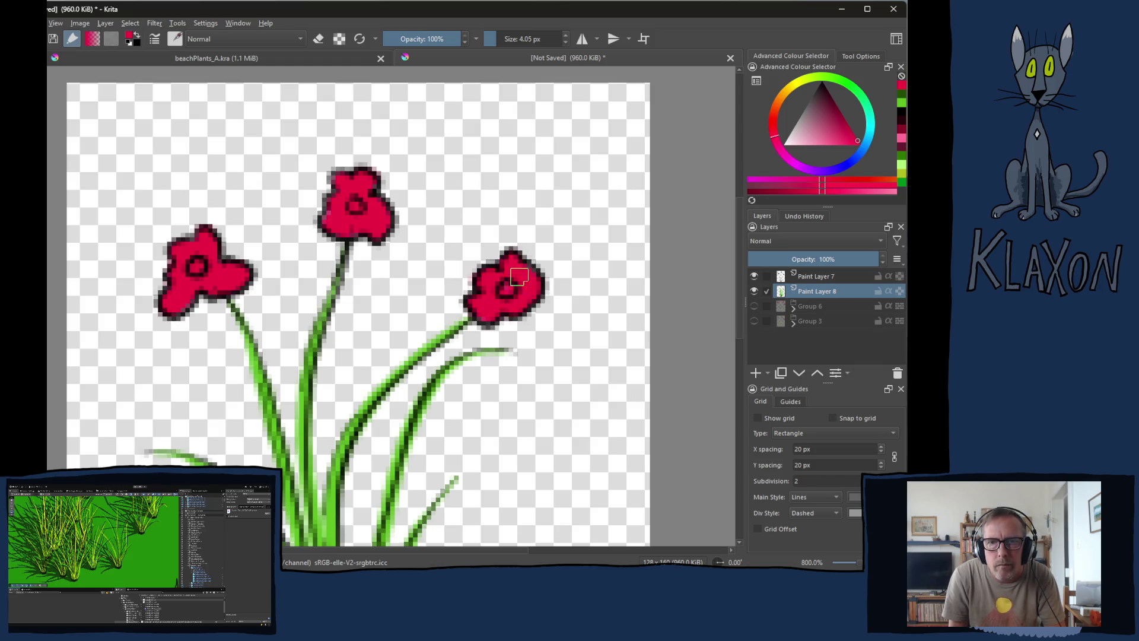
{"action": "right_click", "coordinate": [406, 246]}
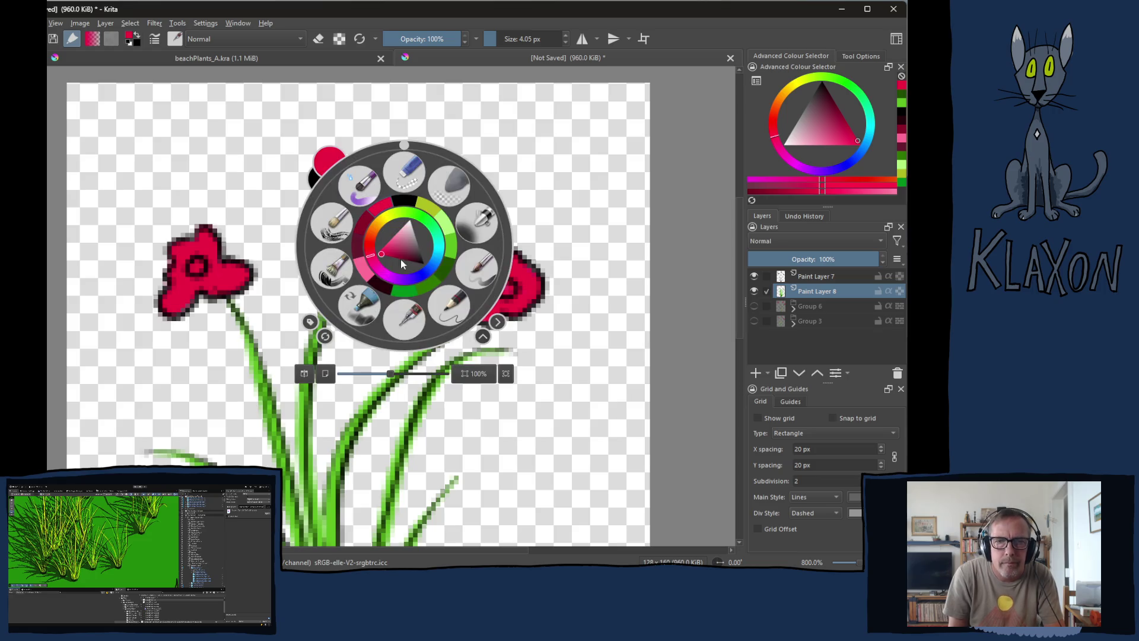
- Paint dark centres into all three flowers, adding an extra dab to the left one
{"action": "left_click", "coordinate": [358, 254]}
{"action": "mouse_move", "coordinate": [190, 288]}
{"action": "left_mouse_down"}
{"action": "mouse_move", "coordinate": [197, 268]}
{"action": "mouse_move", "coordinate": [217, 264]}
{"action": "left_mouse_up"}
{"action": "mouse_move", "coordinate": [355, 208]}
{"action": "left_mouse_down"}
{"action": "mouse_move", "coordinate": [369, 209]}
{"action": "mouse_move", "coordinate": [357, 210]}
{"action": "left_mouse_up"}
{"action": "left_click_drag", "start_coordinate": [498, 290], "coordinate": [507, 285]}
{"action": "right_click", "coordinate": [368, 243]}
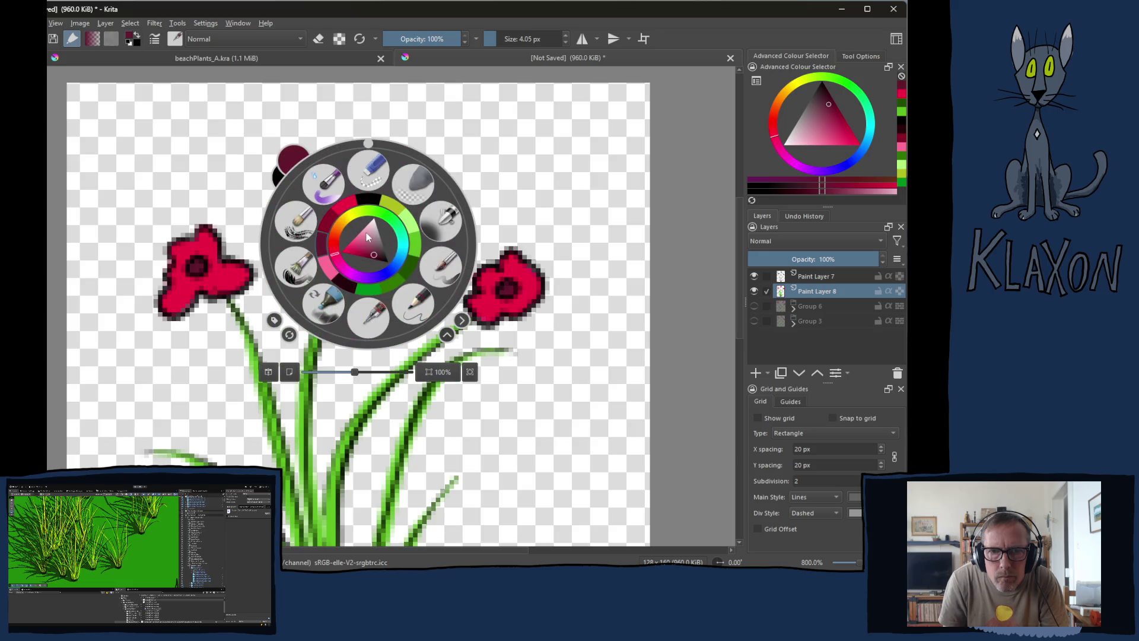
{"action": "left_click", "coordinate": [348, 281]}
{"action": "left_click", "coordinate": [191, 272]}
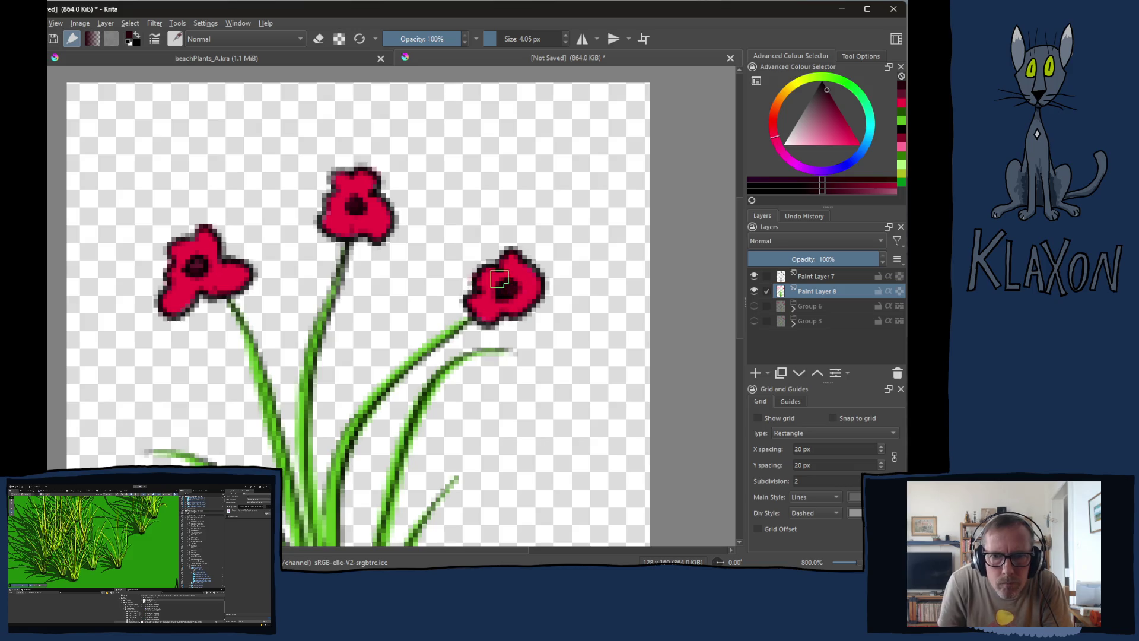
- Add pink highlights to the petals of the left, middle and right flowers
{"action": "right_click", "coordinate": [233, 250]}
{"action": "left_click", "coordinate": [214, 218]}
{"action": "mouse_move", "coordinate": [202, 243]}
{"action": "left_mouse_down"}
{"action": "mouse_move", "coordinate": [175, 249]}
{"action": "mouse_move", "coordinate": [173, 299]}
{"action": "left_mouse_up"}
{"action": "left_click_drag", "start_coordinate": [226, 273], "coordinate": [251, 276]}
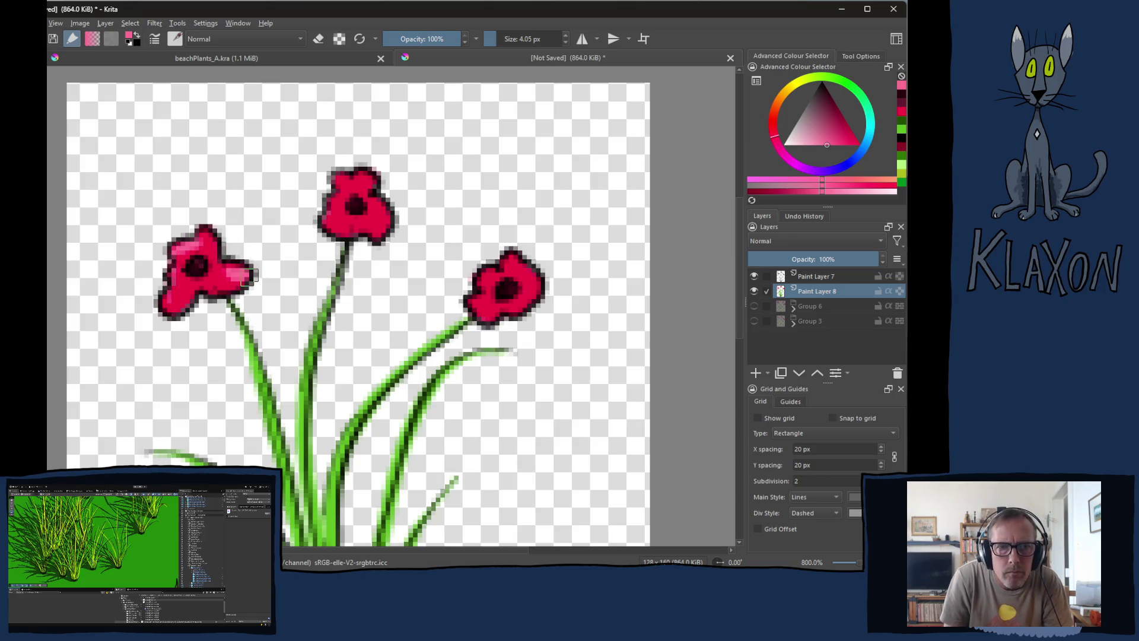
{"action": "left_click_drag", "start_coordinate": [167, 299], "coordinate": [171, 309]}
{"action": "mouse_move", "coordinate": [352, 181]}
{"action": "left_mouse_down"}
{"action": "mouse_move", "coordinate": [330, 207]}
{"action": "mouse_move", "coordinate": [359, 180]}
{"action": "left_mouse_up"}
{"action": "mouse_move", "coordinate": [486, 274]}
{"action": "left_mouse_down"}
{"action": "mouse_move", "coordinate": [471, 305]}
{"action": "mouse_move", "coordinate": [485, 276]}
{"action": "mouse_move", "coordinate": [511, 261]}
{"action": "mouse_move", "coordinate": [522, 276]}
{"action": "left_mouse_up"}
- Shade the left and right flowers' petals with darker red
{"action": "right_click", "coordinate": [391, 184]}
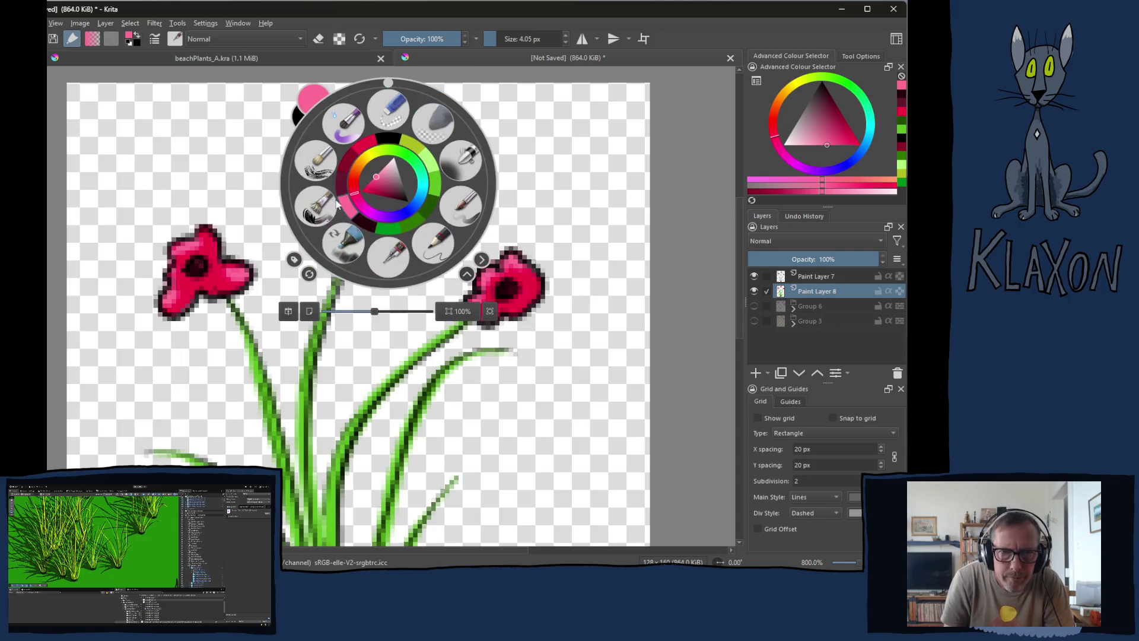
{"action": "left_click", "coordinate": [396, 181]}
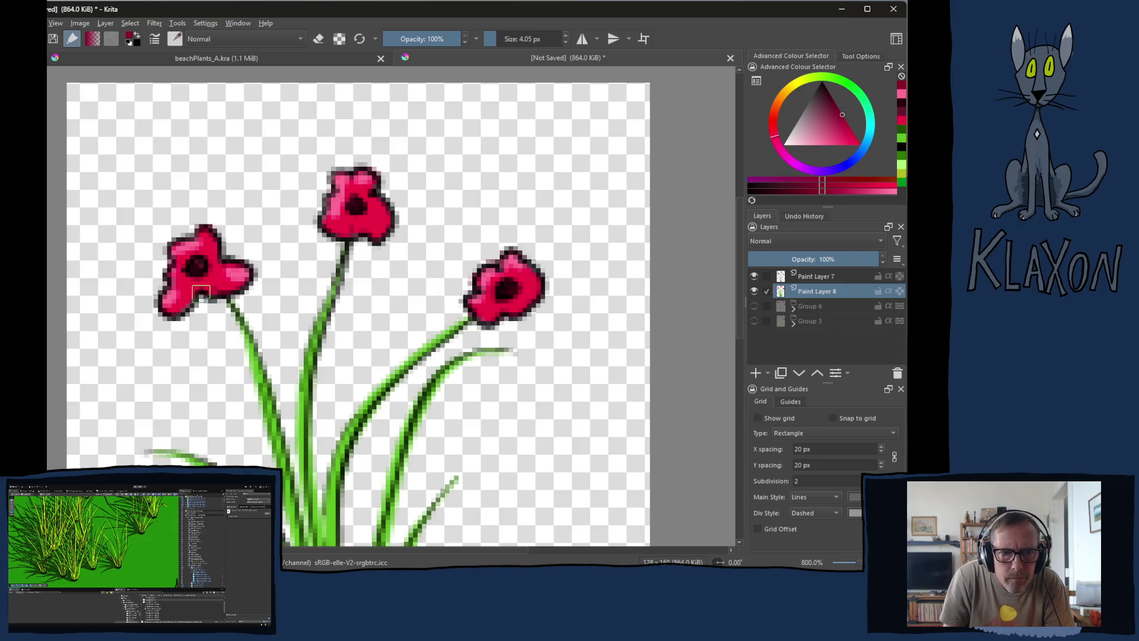
{"action": "left_click_drag", "start_coordinate": [178, 278], "coordinate": [207, 278]}
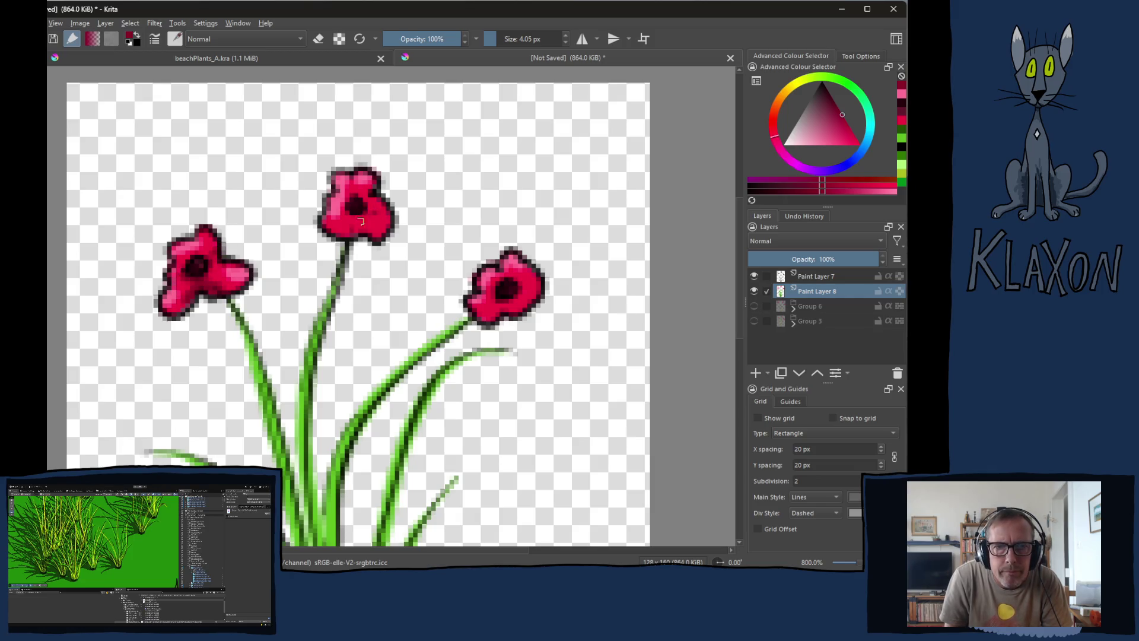
{"action": "left_click_drag", "start_coordinate": [500, 295], "coordinate": [541, 246]}
- View the sprite at 100%, then preview the red poppy steppe photo in the browser
{"action": "key", "text": "1"}
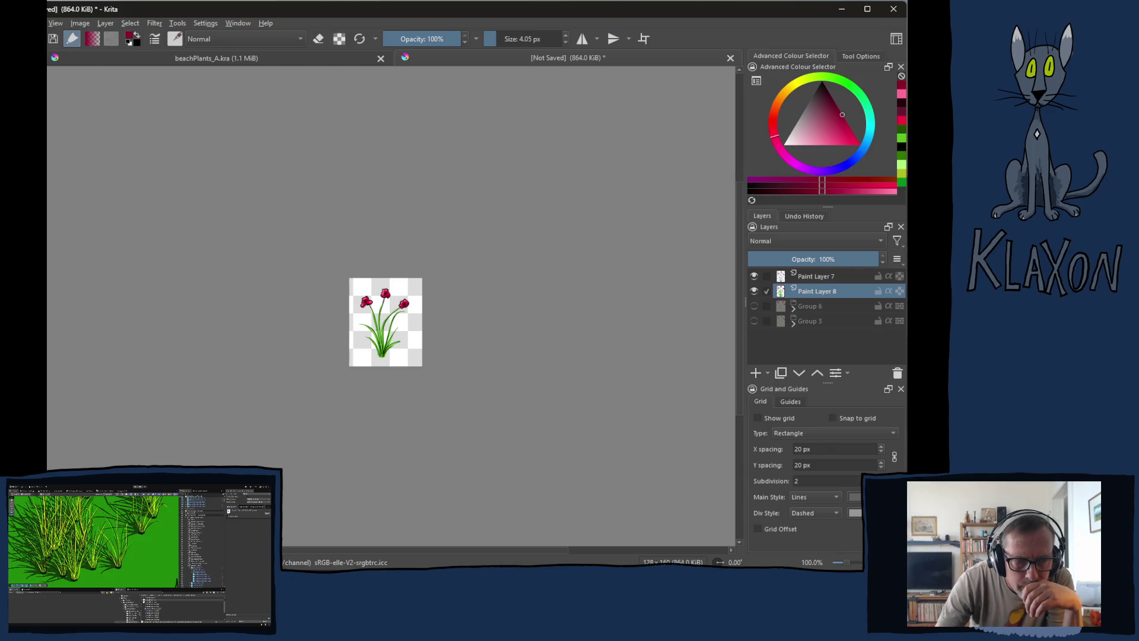
{"action": "key", "text": "alt+Tab"}
{"action": "left_click", "coordinate": [783, 364]}
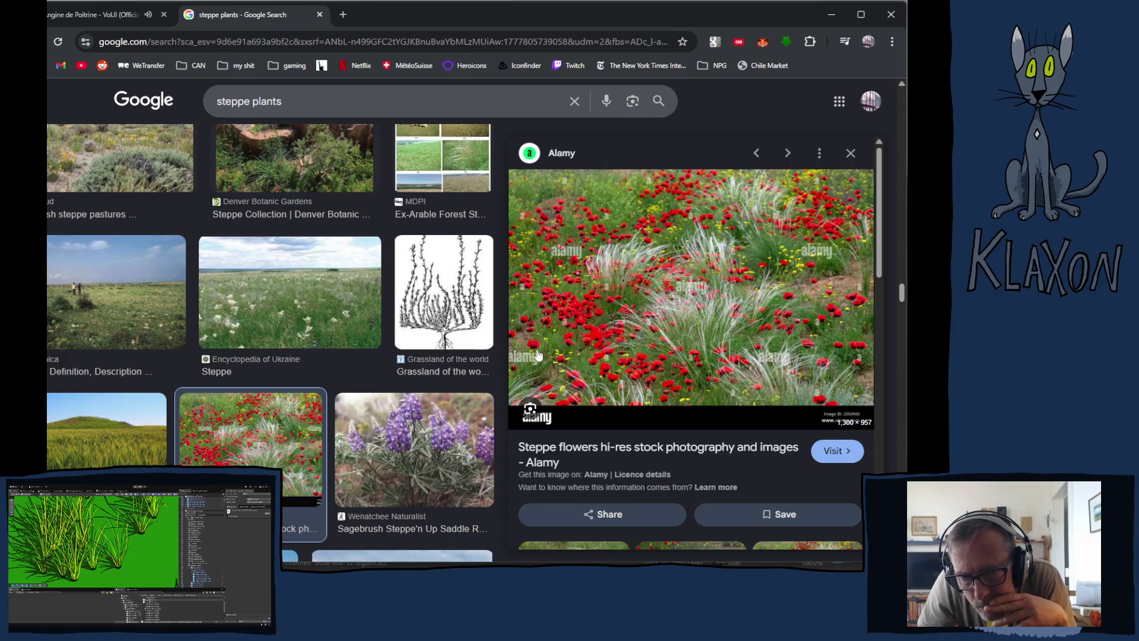
- Scroll down the steppe plants results and preview the Alamy red poppy field photo
{"action": "scroll", "coordinate": [289, 422], "scroll_direction": "down", "scroll_amount": 5}
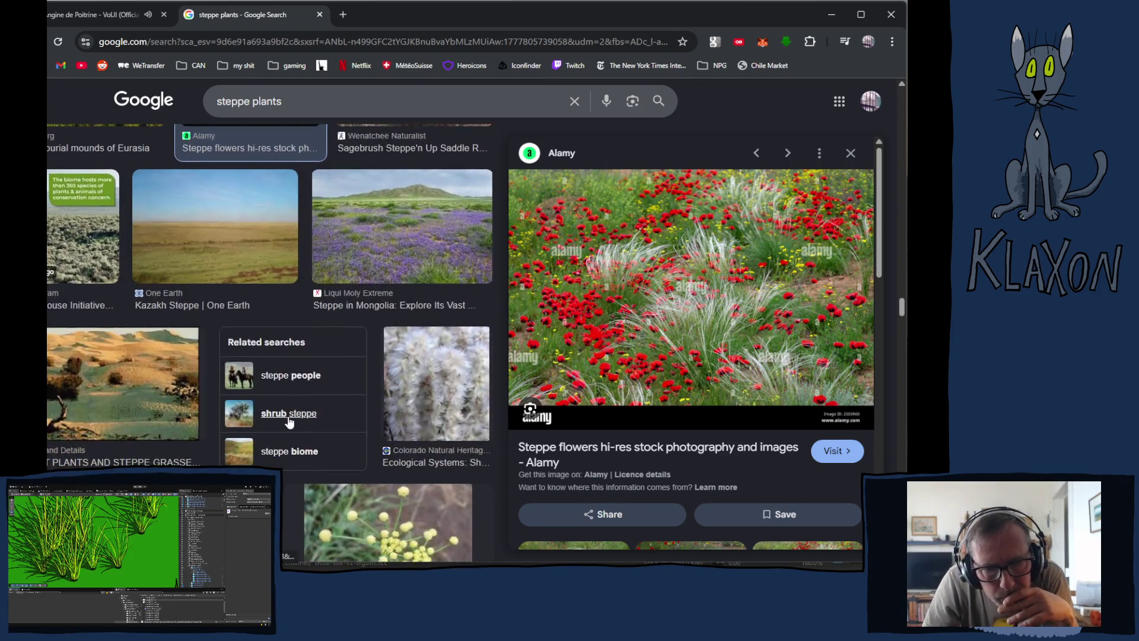
{"action": "scroll", "coordinate": [289, 421], "scroll_direction": "down", "scroll_amount": 5}
{"action": "scroll", "coordinate": [291, 417], "scroll_direction": "down", "scroll_amount": 8}
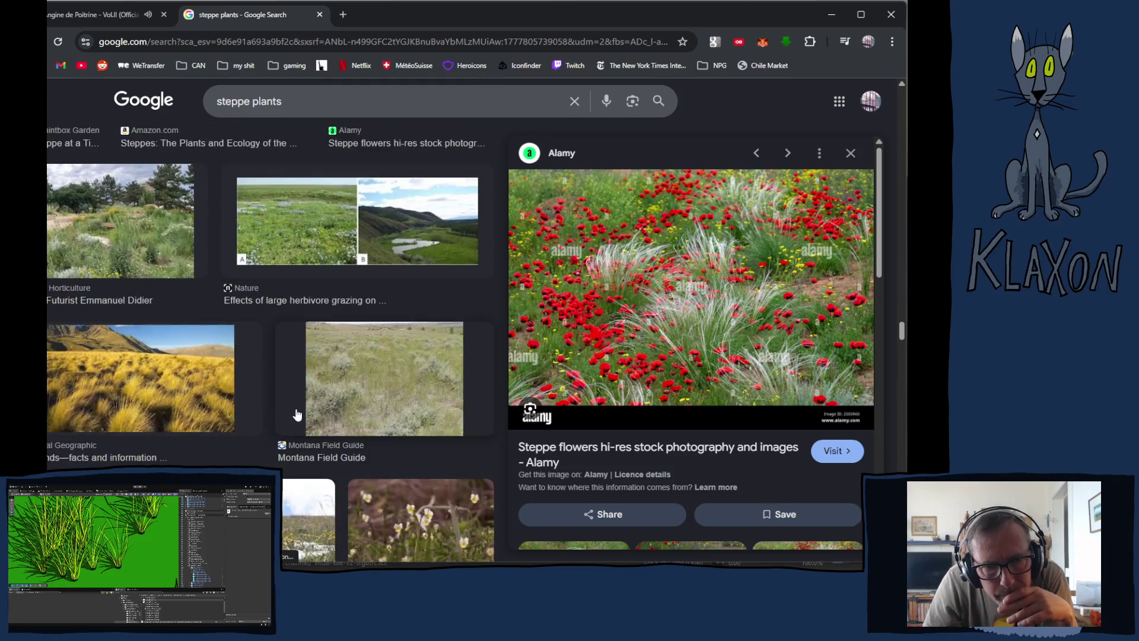
{"action": "scroll", "coordinate": [300, 411], "scroll_direction": "down", "scroll_amount": 10}
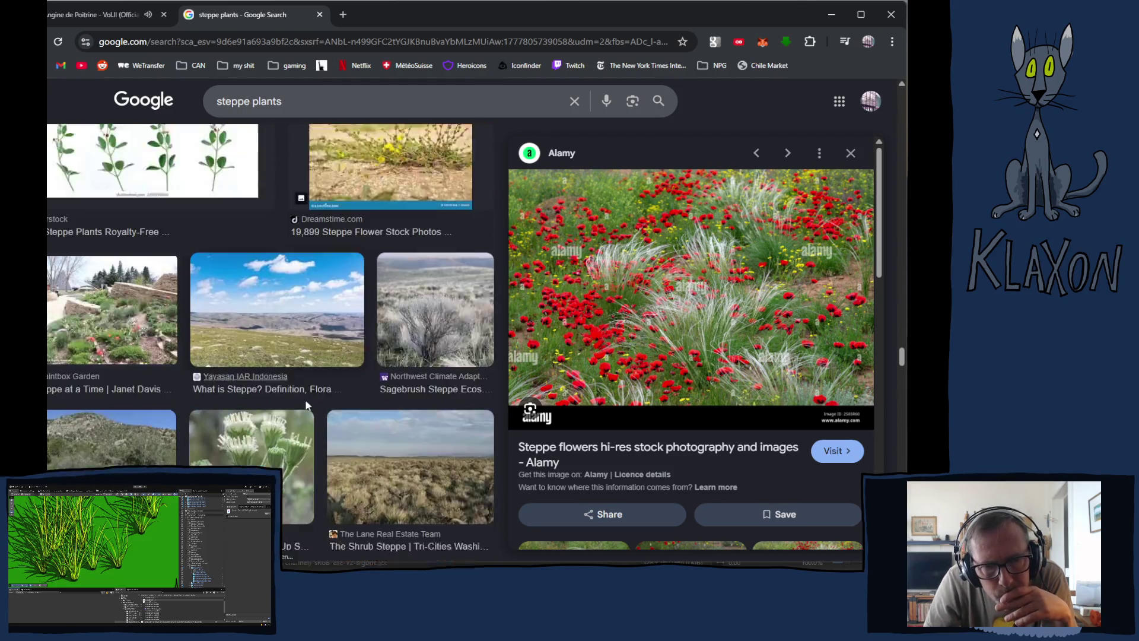
{"action": "scroll", "coordinate": [313, 400], "scroll_direction": "down", "scroll_amount": 8}
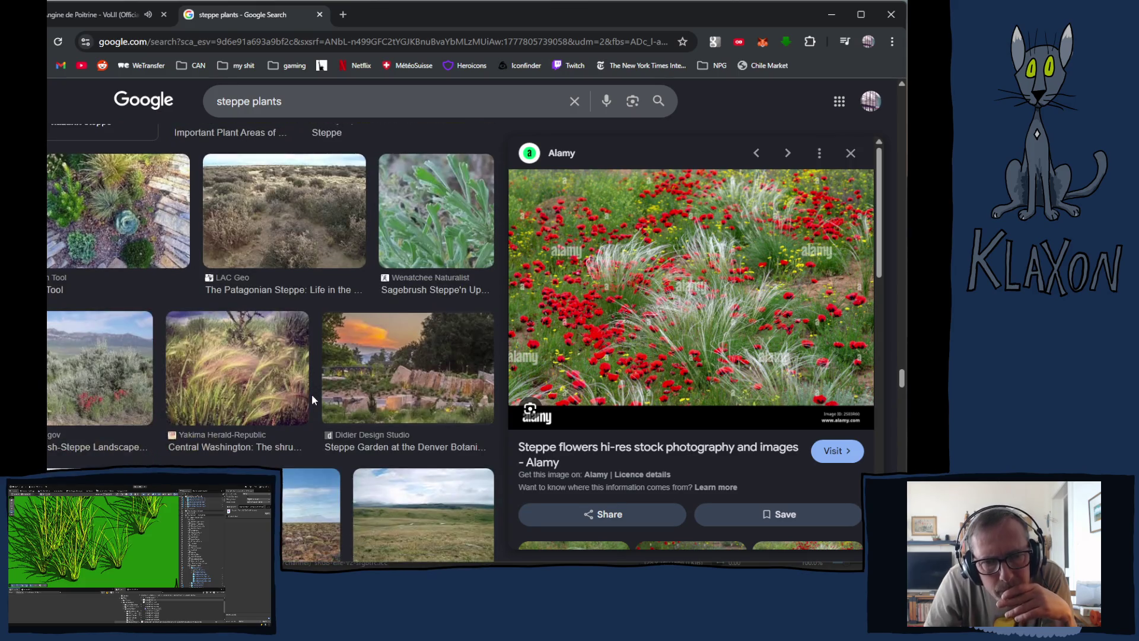
{"action": "scroll", "coordinate": [313, 401], "scroll_direction": "down", "scroll_amount": 5}
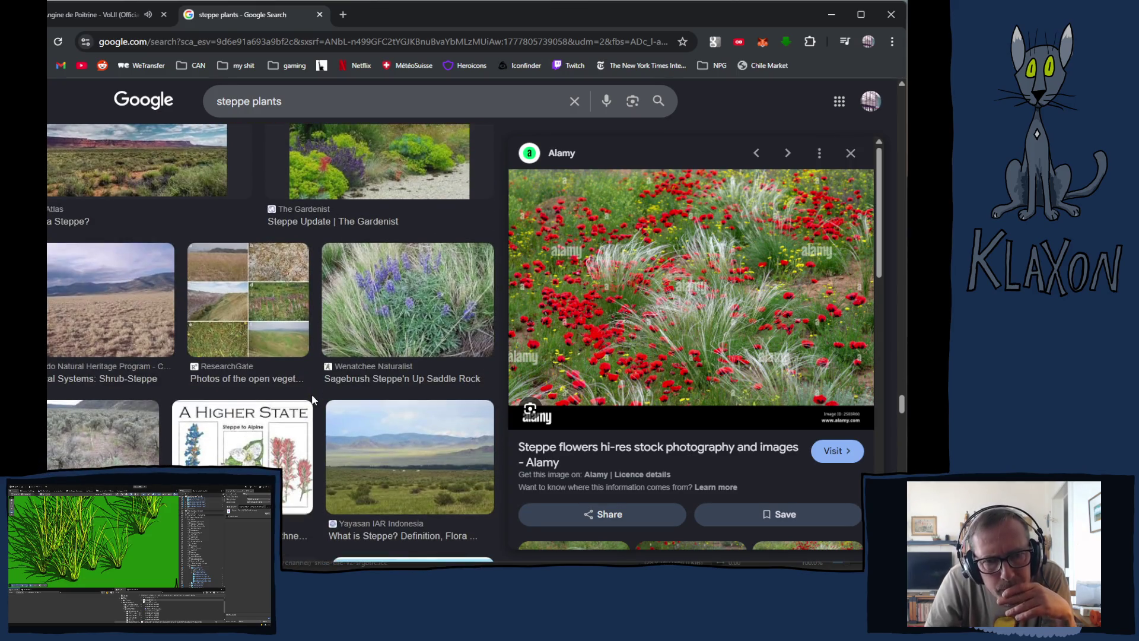
{"action": "scroll", "coordinate": [313, 400], "scroll_direction": "down", "scroll_amount": 10}
{"action": "scroll", "coordinate": [313, 403], "scroll_direction": "down", "scroll_amount": 10}
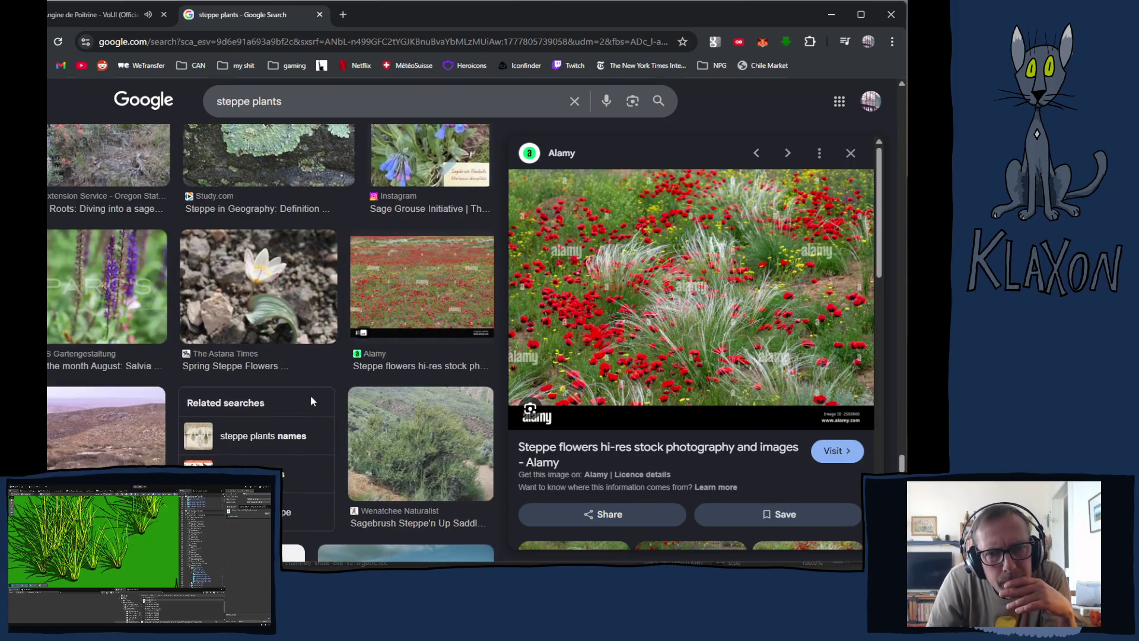
{"action": "scroll", "coordinate": [310, 395], "scroll_direction": "down", "scroll_amount": 1}
{"action": "left_click", "coordinate": [397, 240]}
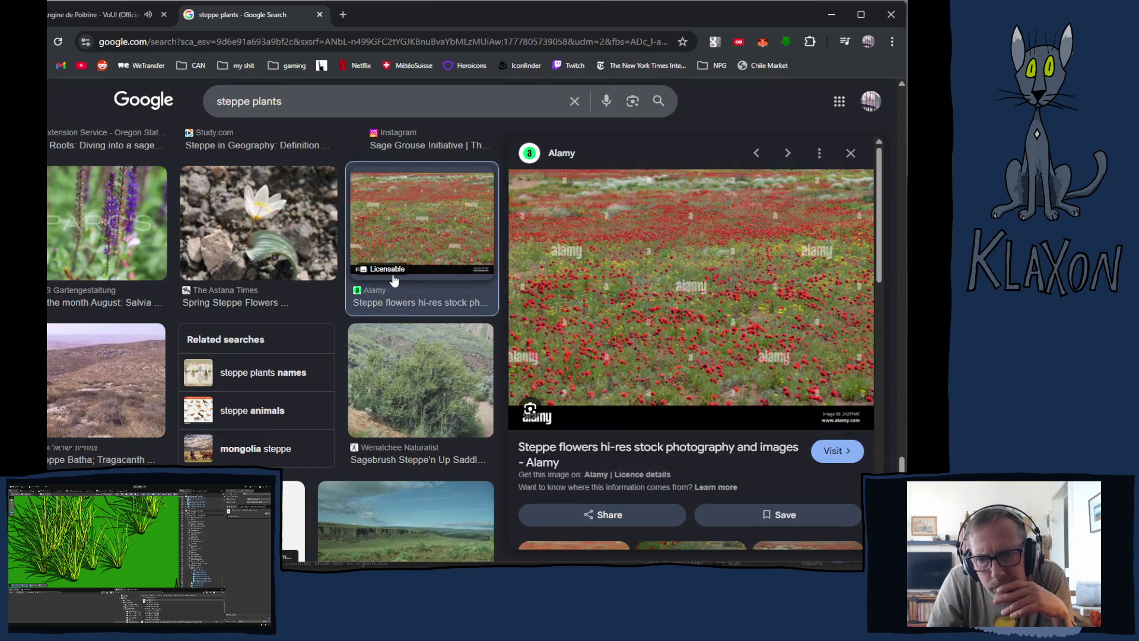
- Scroll further and open the red and yellow steppe tulip photo
{"action": "scroll", "coordinate": [303, 338], "scroll_direction": "down", "scroll_amount": 6}
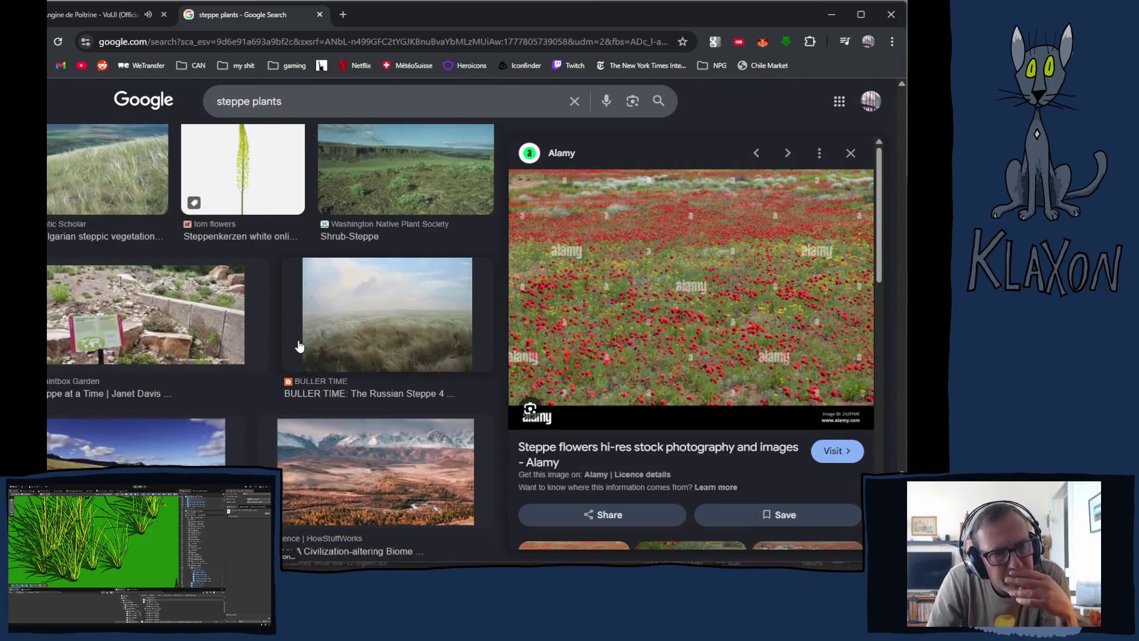
{"action": "scroll", "coordinate": [300, 345], "scroll_direction": "down", "scroll_amount": 5}
{"action": "scroll", "coordinate": [302, 343], "scroll_direction": "down", "scroll_amount": 6}
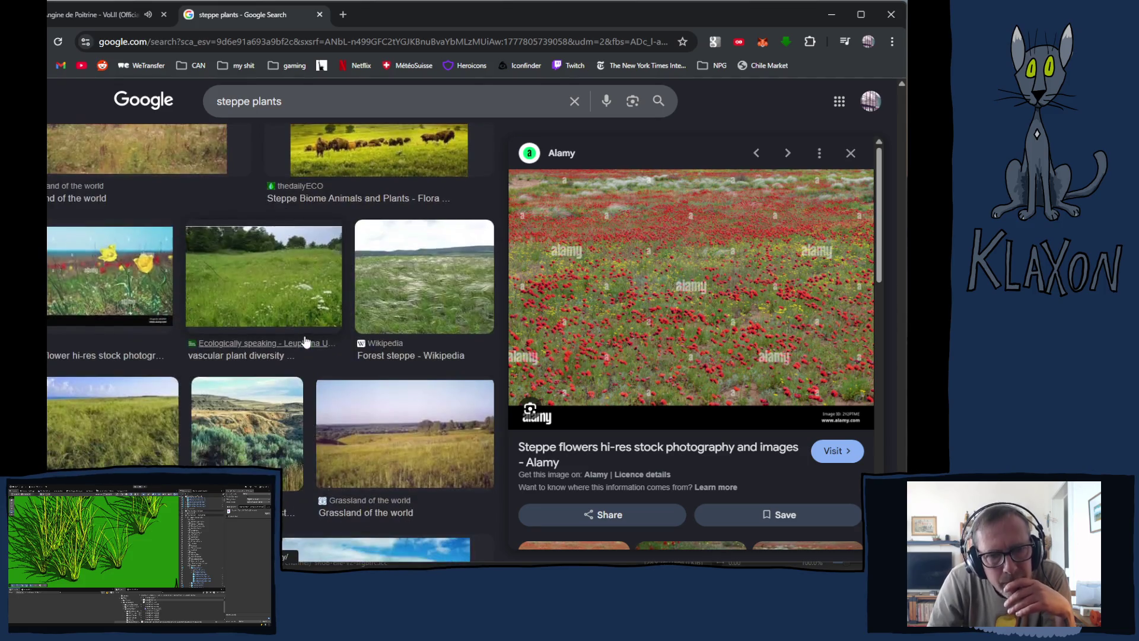
{"action": "left_click", "coordinate": [58, 272]}
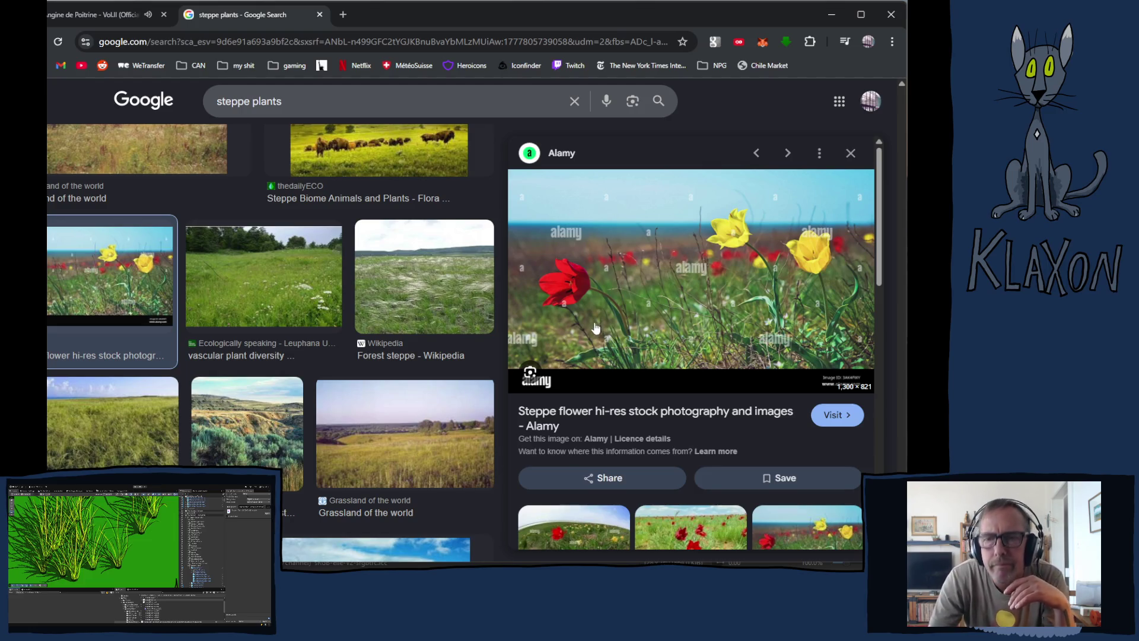
{"action": "scroll", "coordinate": [595, 328], "scroll_direction": "down", "scroll_amount": 4}
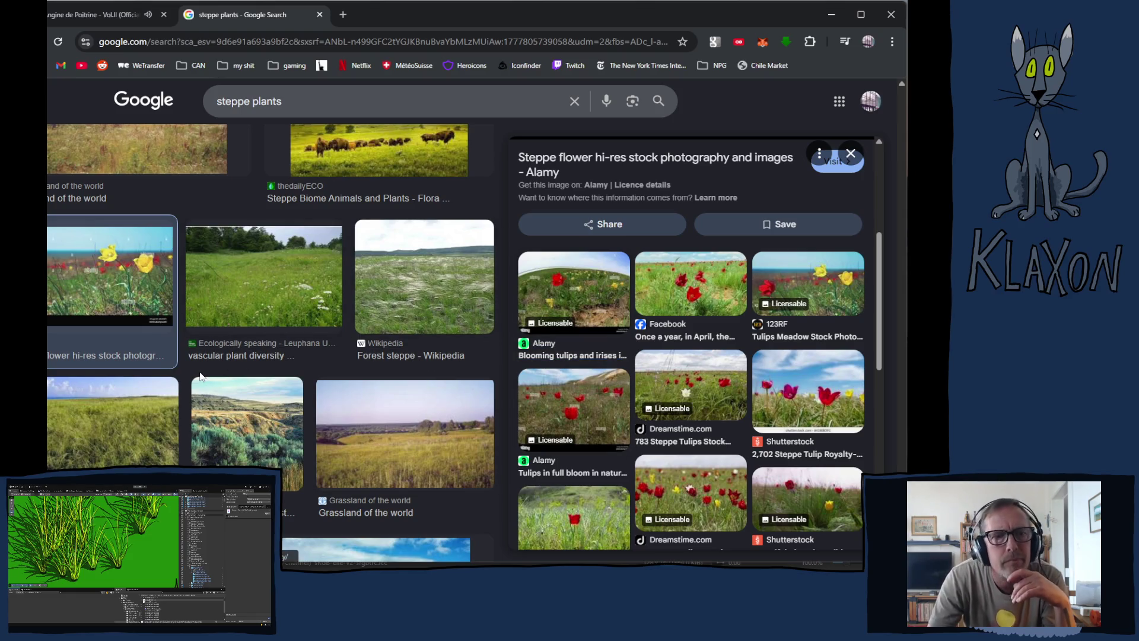
{"action": "scroll", "coordinate": [211, 368], "scroll_direction": "down", "scroll_amount": 10}
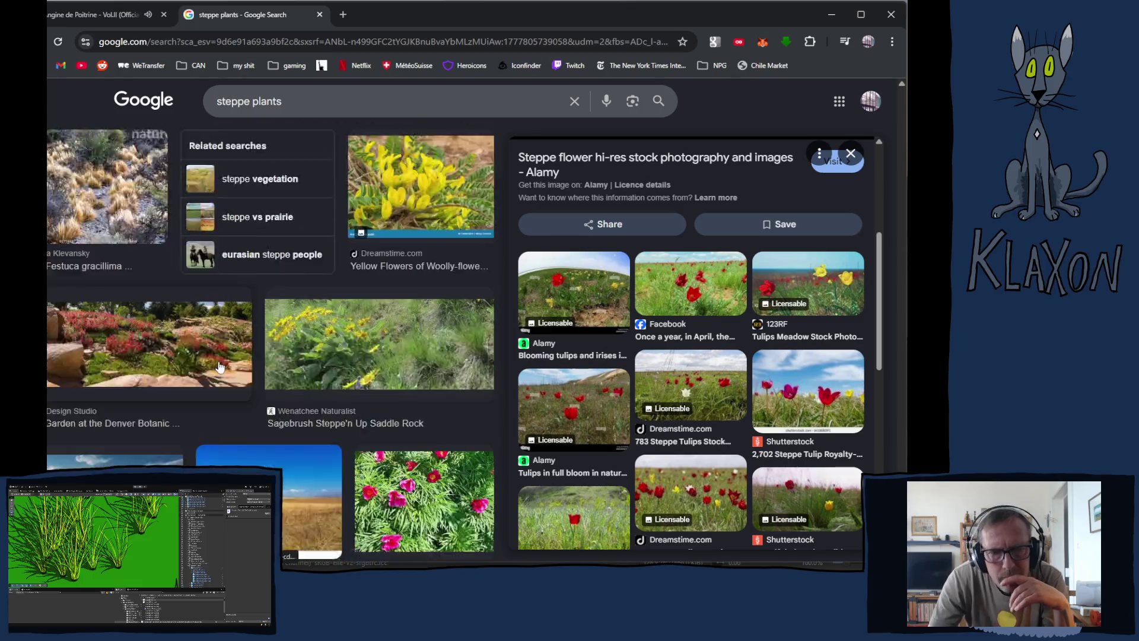
{"action": "scroll", "coordinate": [226, 369], "scroll_direction": "down", "scroll_amount": 5}
{"action": "scroll", "coordinate": [240, 368], "scroll_direction": "down", "scroll_amount": 6}
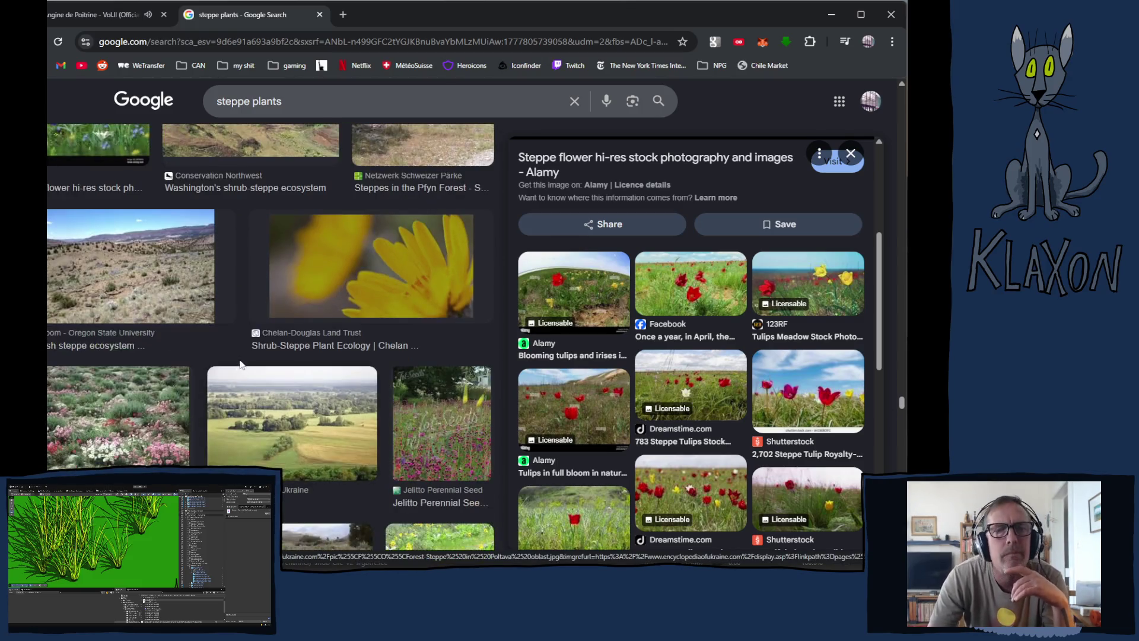
{"action": "scroll", "coordinate": [240, 375], "scroll_direction": "down", "scroll_amount": 5}
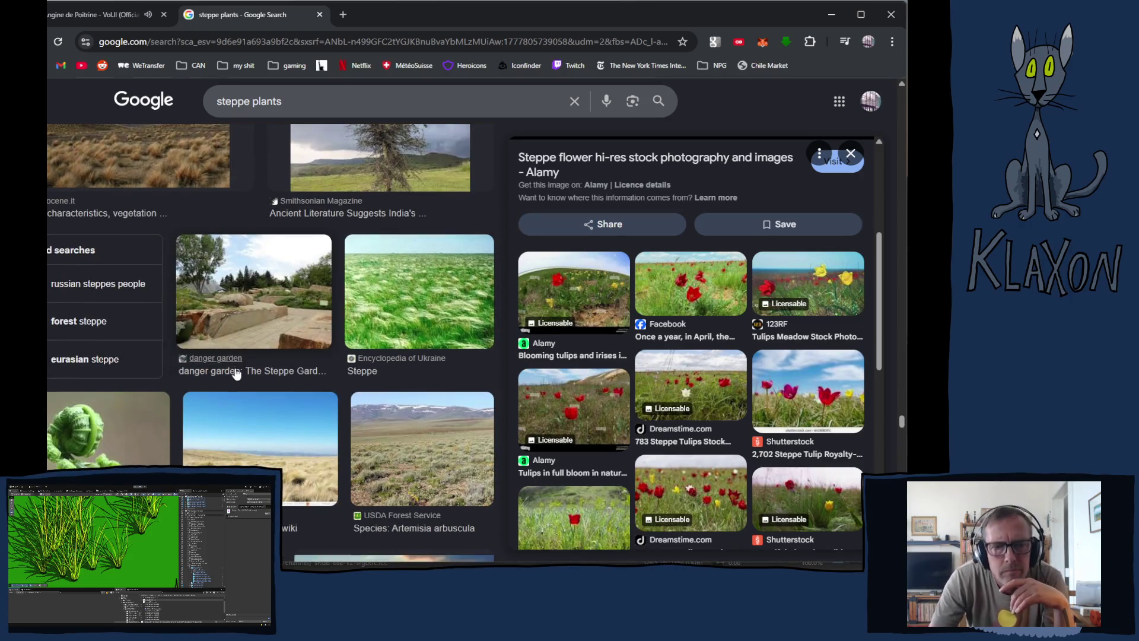
{"action": "scroll", "coordinate": [236, 372], "scroll_direction": "down", "scroll_amount": 10}
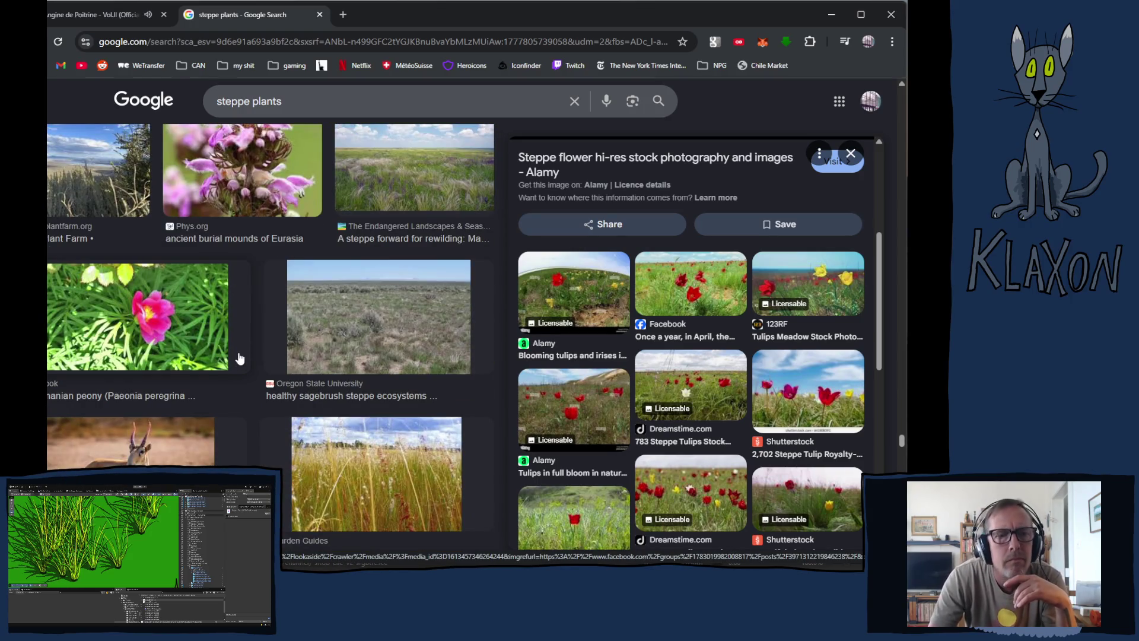
{"action": "scroll", "coordinate": [241, 362], "scroll_direction": "down", "scroll_amount": 10}
{"action": "scroll", "coordinate": [242, 374], "scroll_direction": "down", "scroll_amount": 15}
{"action": "scroll", "coordinate": [241, 378], "scroll_direction": "down", "scroll_amount": 15}
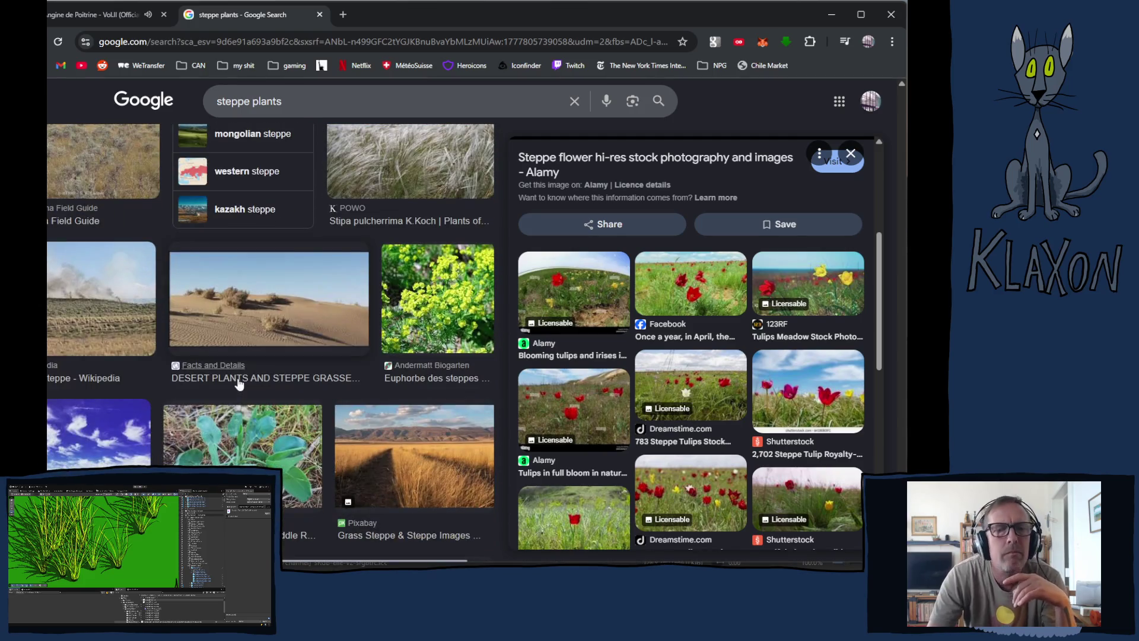
{"action": "scroll", "coordinate": [239, 384], "scroll_direction": "down", "scroll_amount": 5}
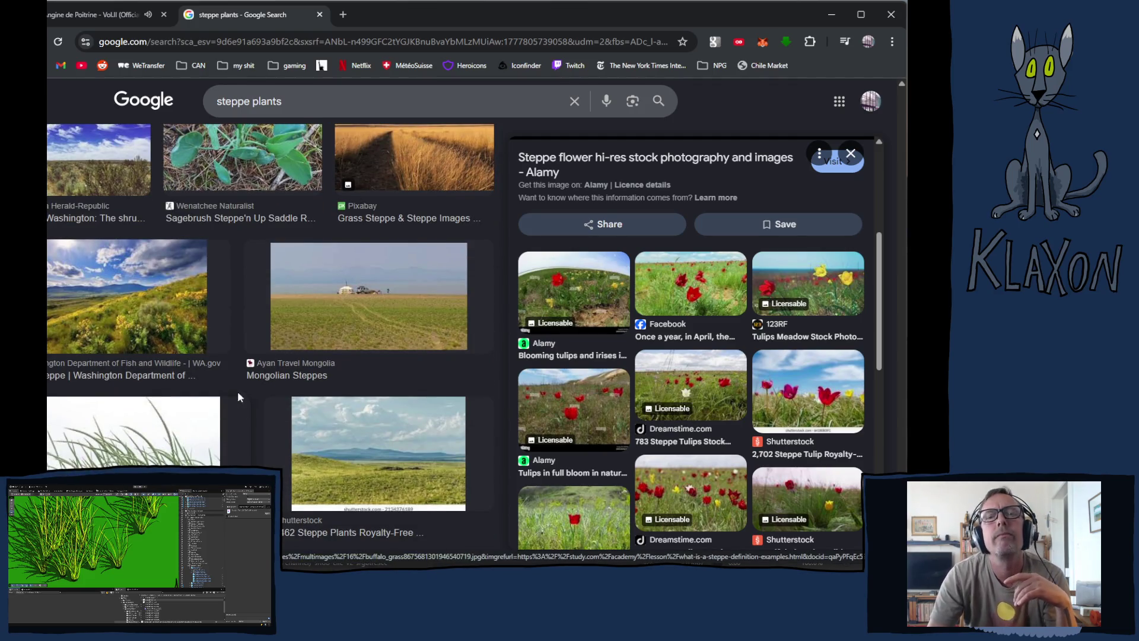
{"action": "scroll", "coordinate": [239, 383], "scroll_direction": "down", "scroll_amount": 3}
{"action": "right_click", "coordinate": [239, 393]}
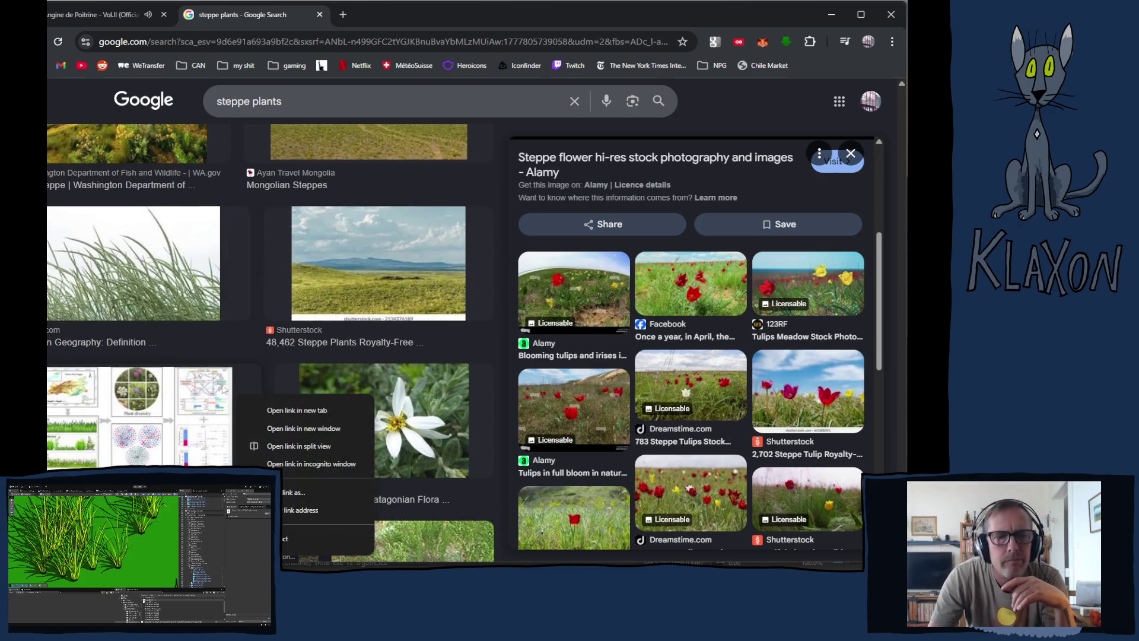
{"action": "scroll", "coordinate": [224, 385], "scroll_direction": "up", "scroll_amount": 5}
{"action": "scroll", "coordinate": [220, 368], "scroll_direction": "down", "scroll_amount": 5}
{"action": "scroll", "coordinate": [231, 366], "scroll_direction": "down", "scroll_amount": 5}
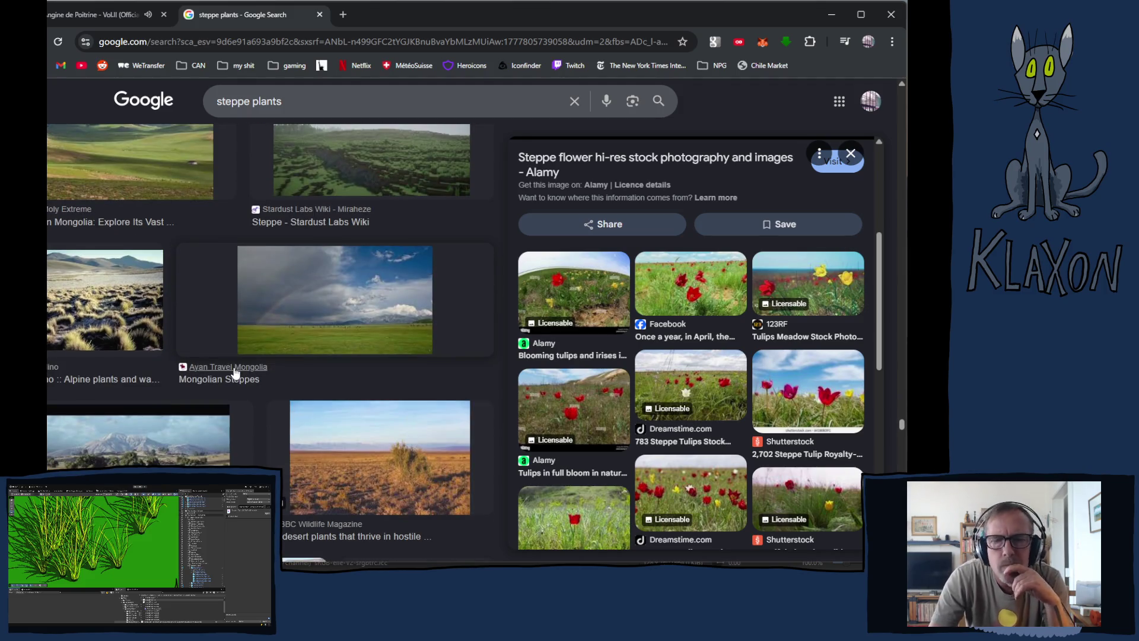
{"action": "scroll", "coordinate": [237, 379], "scroll_direction": "down", "scroll_amount": 10}
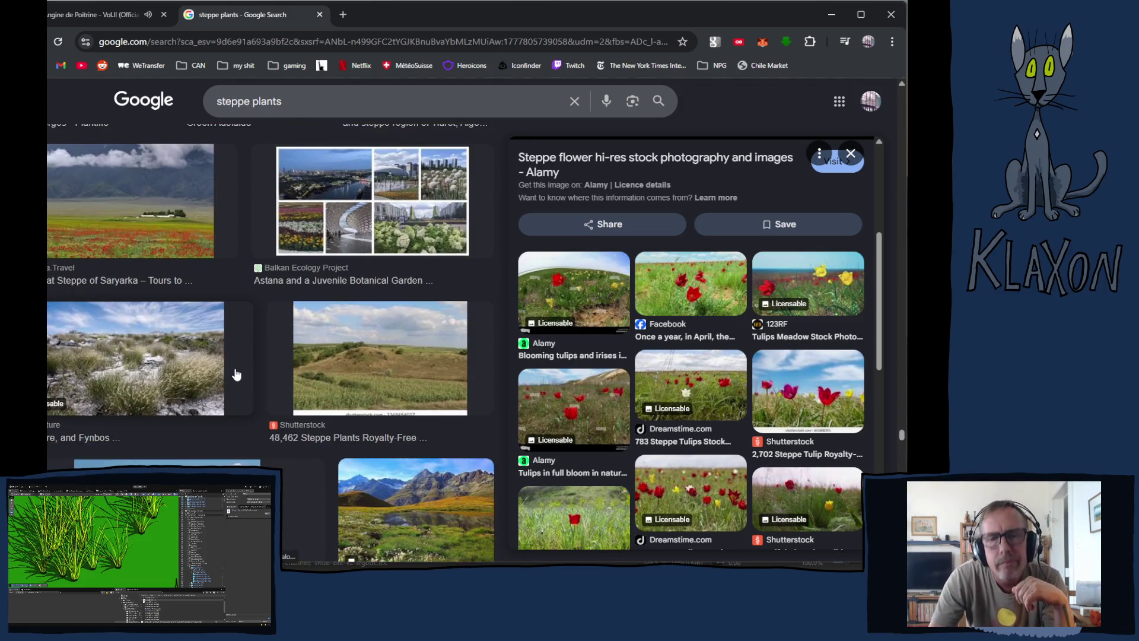
{"action": "scroll", "coordinate": [236, 377], "scroll_direction": "down", "scroll_amount": 10}
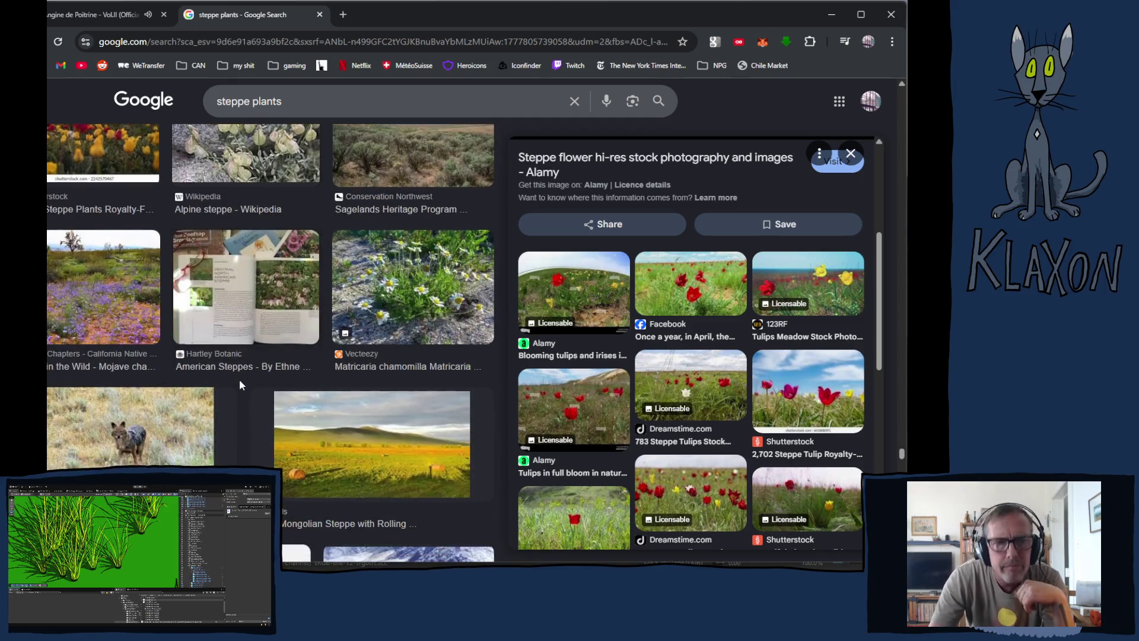
{"action": "scroll", "coordinate": [241, 389], "scroll_direction": "down", "scroll_amount": 10}
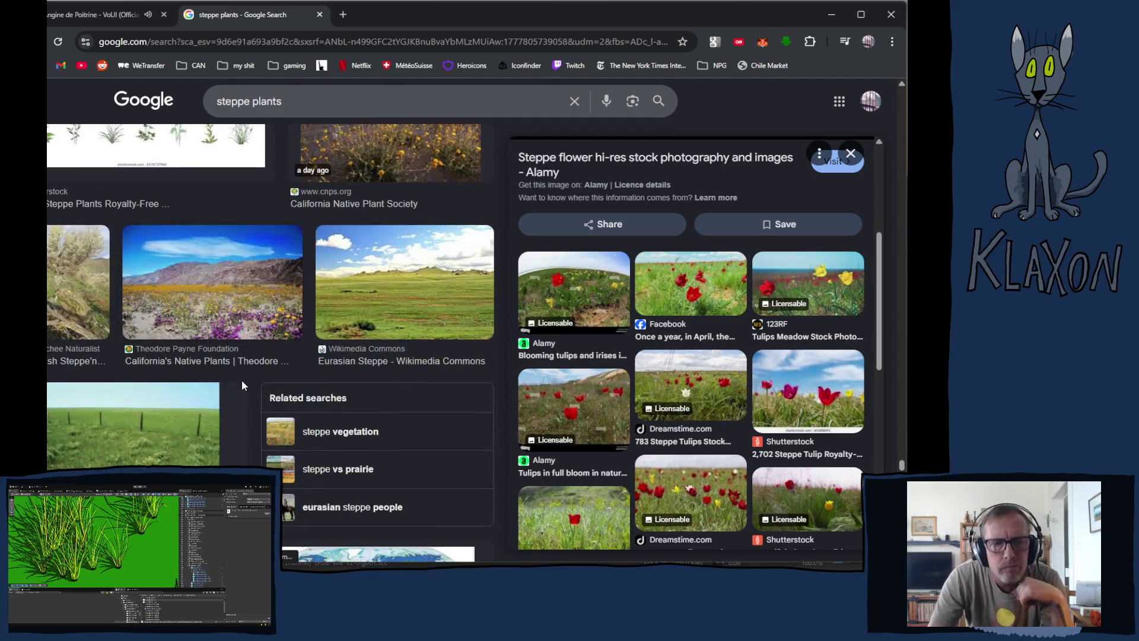
{"action": "scroll", "coordinate": [243, 391], "scroll_direction": "down", "scroll_amount": 5}
{"action": "scroll", "coordinate": [247, 383], "scroll_direction": "down", "scroll_amount": 15}
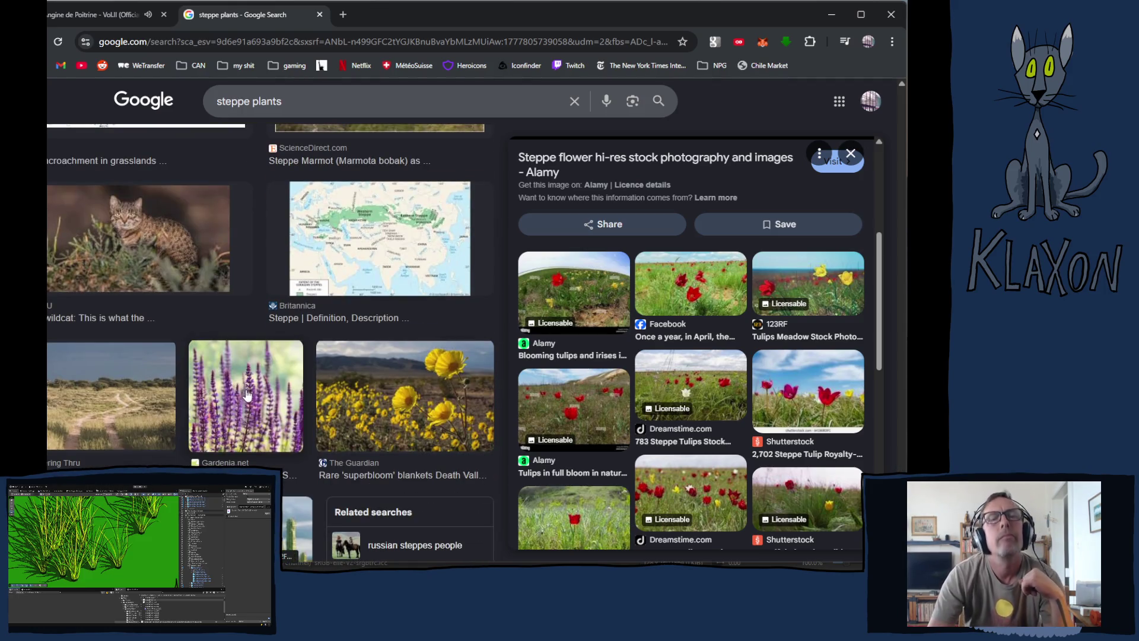
{"action": "scroll", "coordinate": [249, 398], "scroll_direction": "down", "scroll_amount": 5}
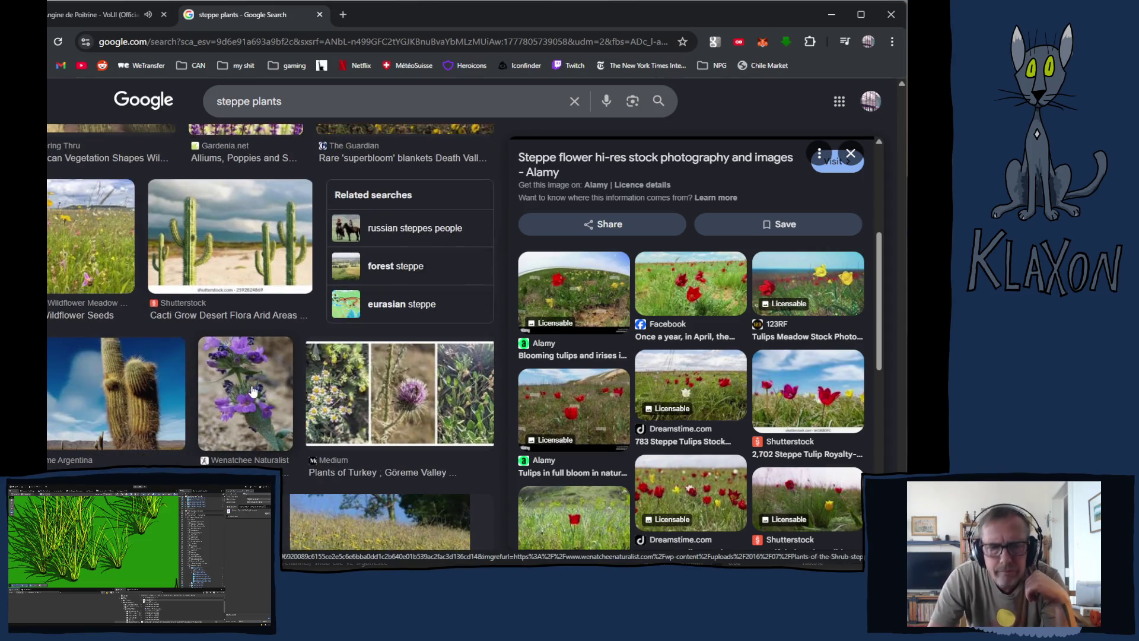
{"action": "scroll", "coordinate": [251, 400], "scroll_direction": "down", "scroll_amount": 10}
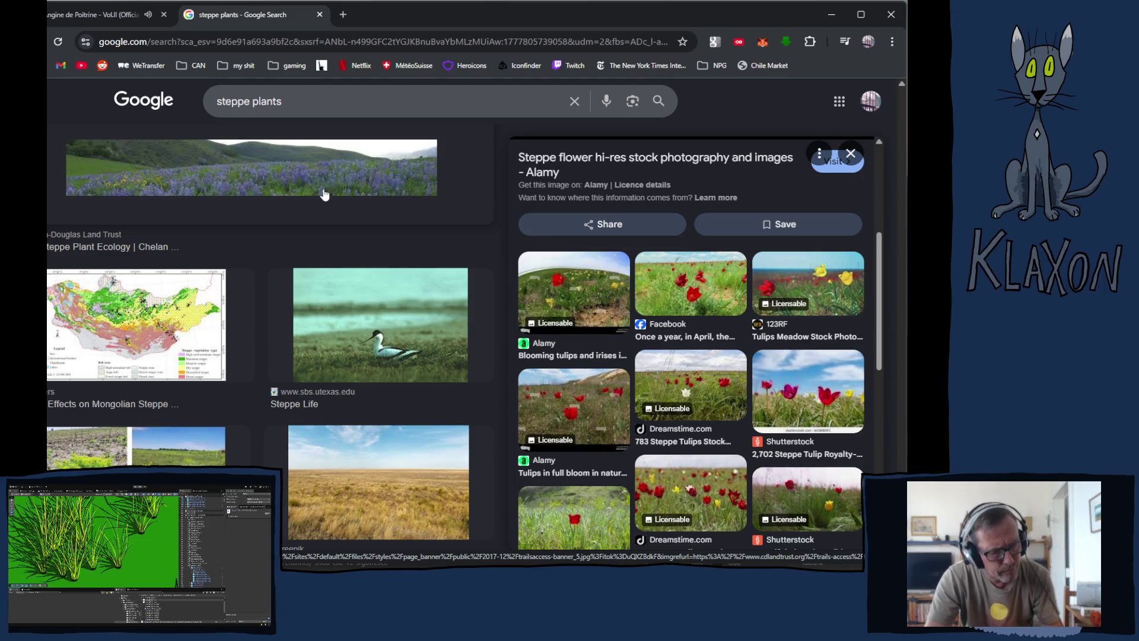
- Zoom the Krita canvas to 533% and centre the three-flower sprite
{"action": "key", "text": "alt+Tab"}
{"action": "key", "text": "alt+Tab"}
{"action": "key", "text": "alt+Tab"}
{"action": "key", "text": "alt+Tab"}
{"action": "key", "text": "alt+Tab"}
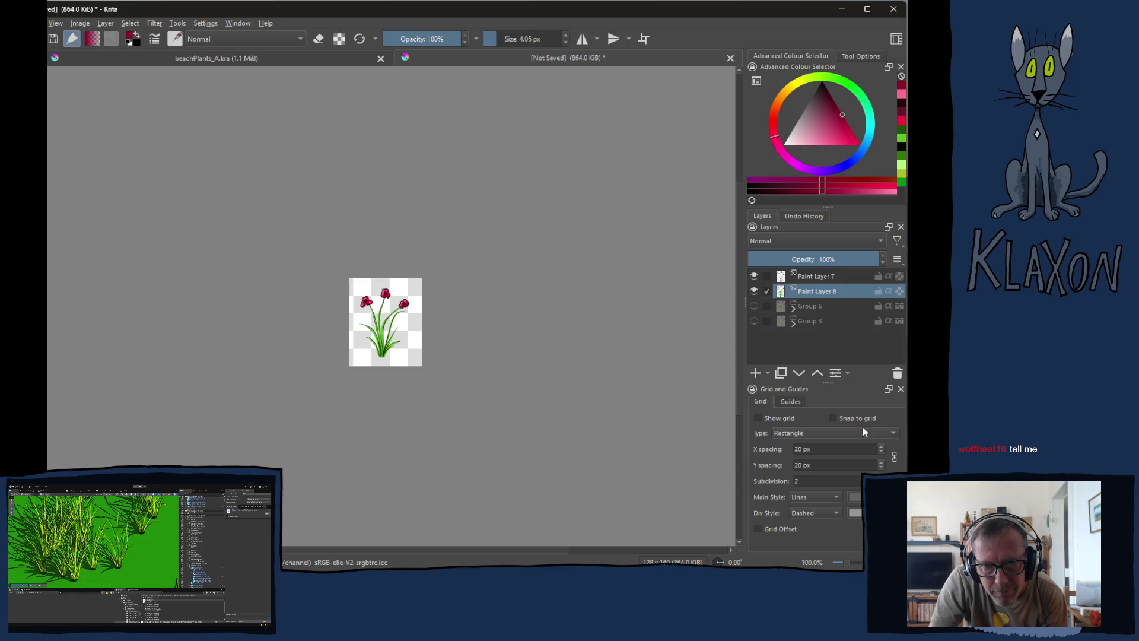
{"action": "scroll", "coordinate": [311, 322], "scroll_direction": "up", "scroll_amount": 5}
{"action": "mouse_move", "coordinate": [305, 333]}
{"action": "left_mouse_down"}
{"action": "mouse_move", "coordinate": [575, 236]}
{"action": "mouse_move", "coordinate": [457, 261]}
{"action": "left_mouse_up"}
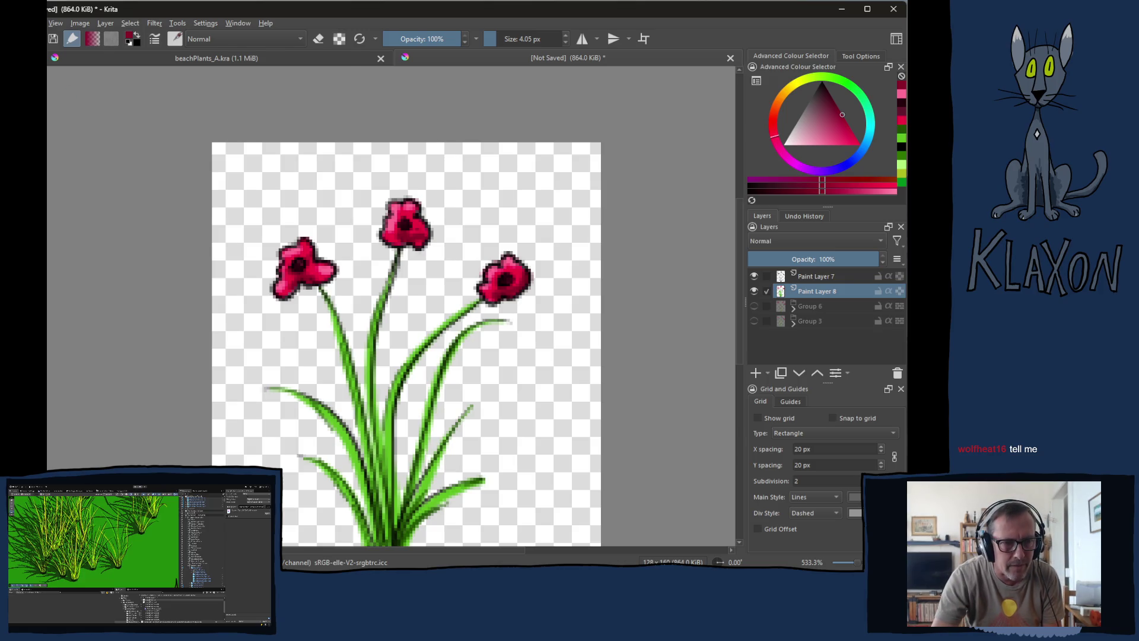
- Pause the Vol.II album video in Chrome's YouTube tab
{"action": "key", "text": "alt+Tab"}
{"action": "key", "text": "ctrl+shift+Tab"}
{"action": "left_click", "coordinate": [265, 285]}
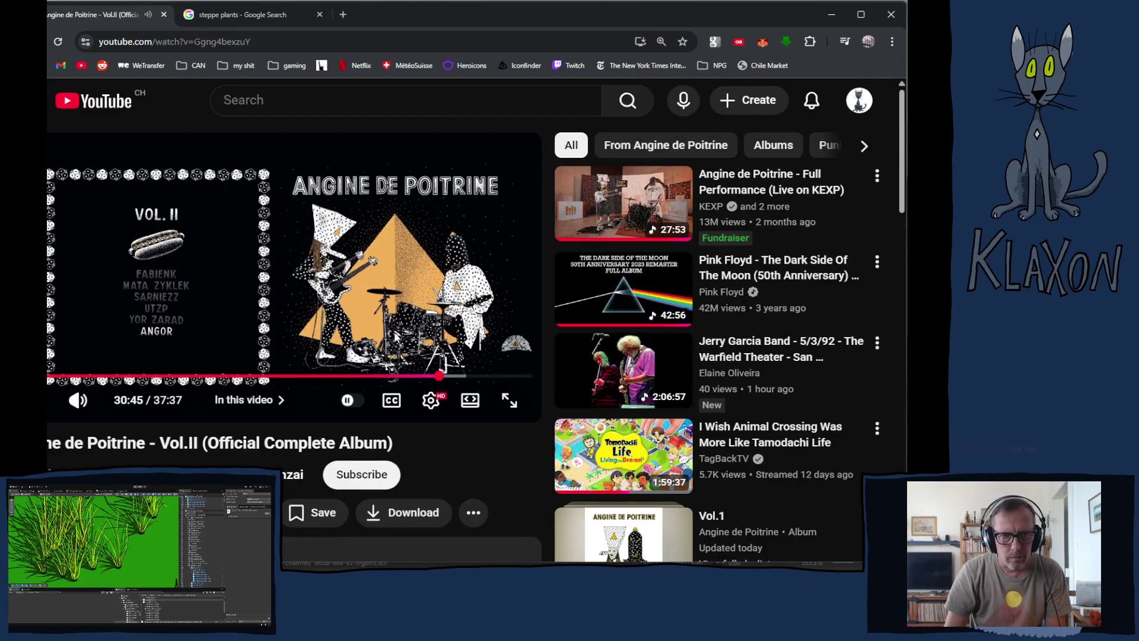
- Rewind the Angine de Poitrine album video about ten seconds, pause it, then resume playback
{"action": "key", "text": "Left"}
{"action": "key", "text": "space"}
{"action": "key", "text": "Left"}
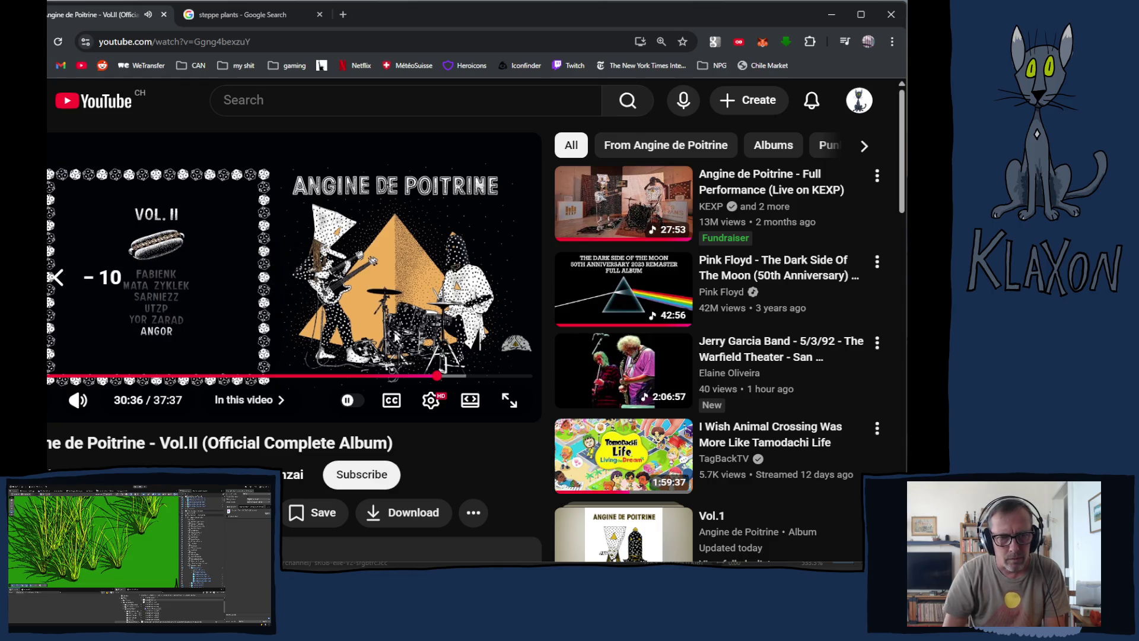
{"action": "key", "text": "space"}
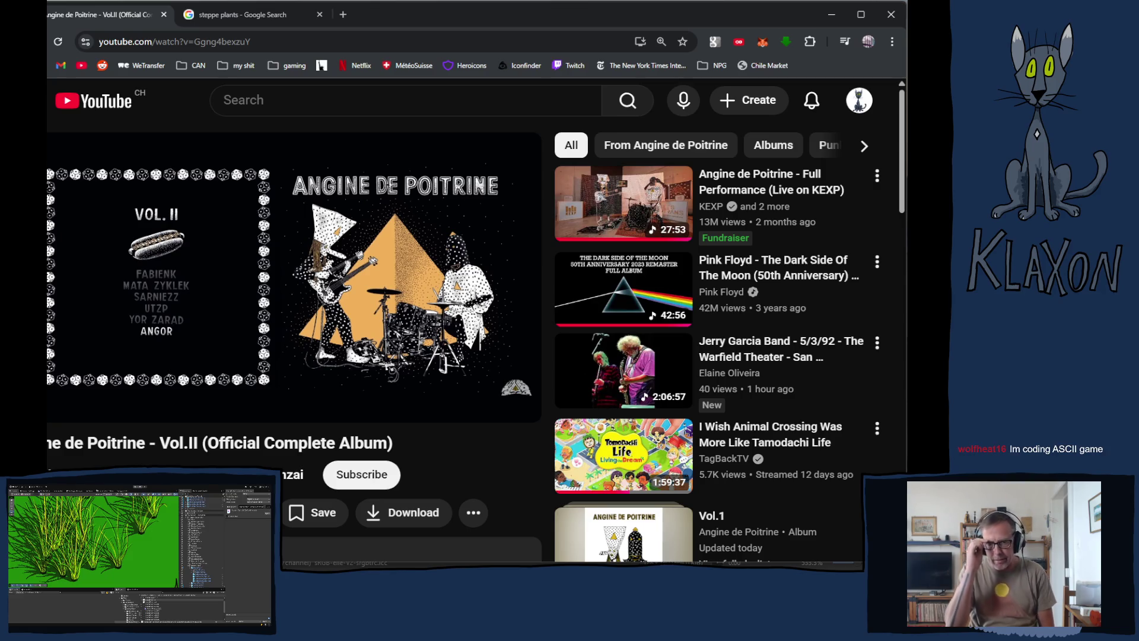
{"action": "key", "text": "space"}
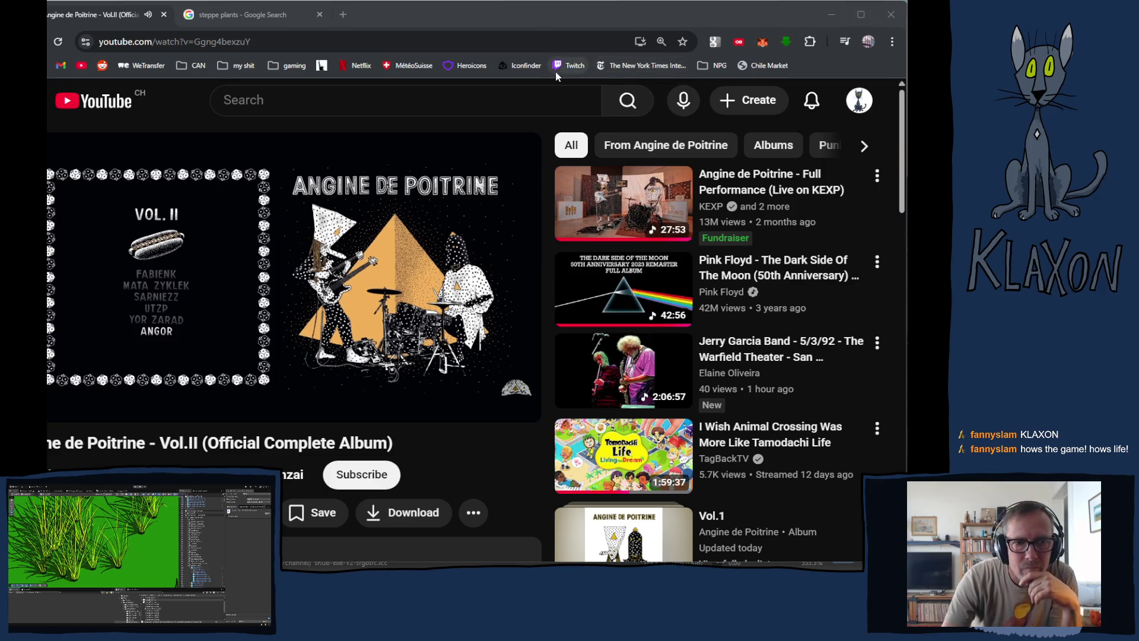
- Switch back to the Krita window showing the three-red-flower sprite
{"action": "key", "text": "alt+Tab"}
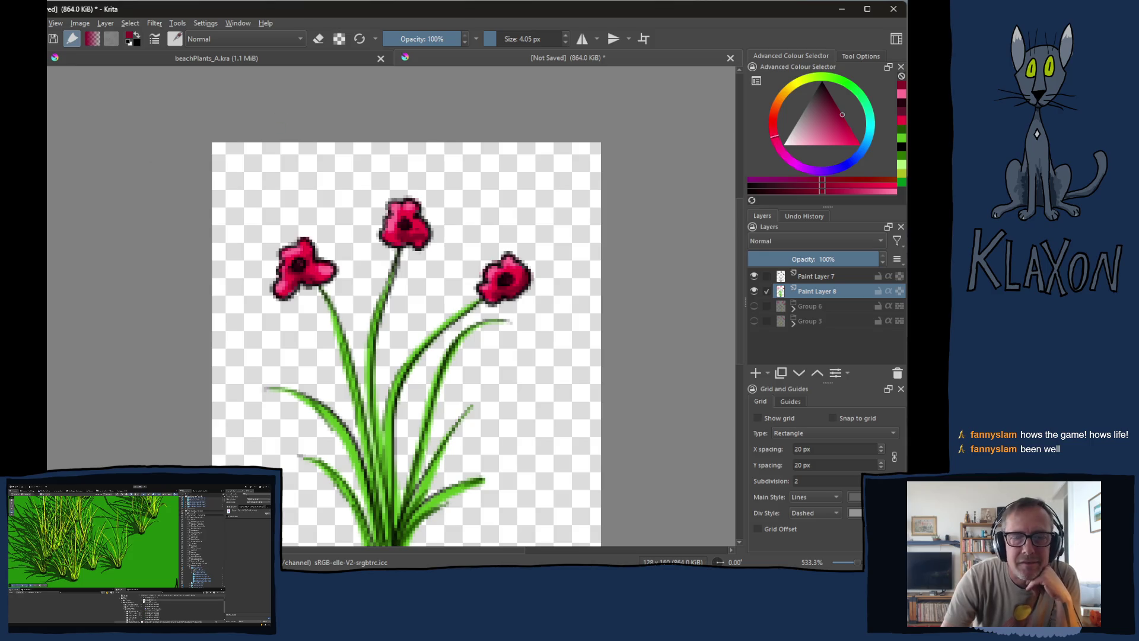
- Zoom the Krita canvas out from 533% to 200% to see the whole flower sprite
{"action": "scroll", "coordinate": [386, 411], "scroll_direction": "down", "scroll_amount": 3}
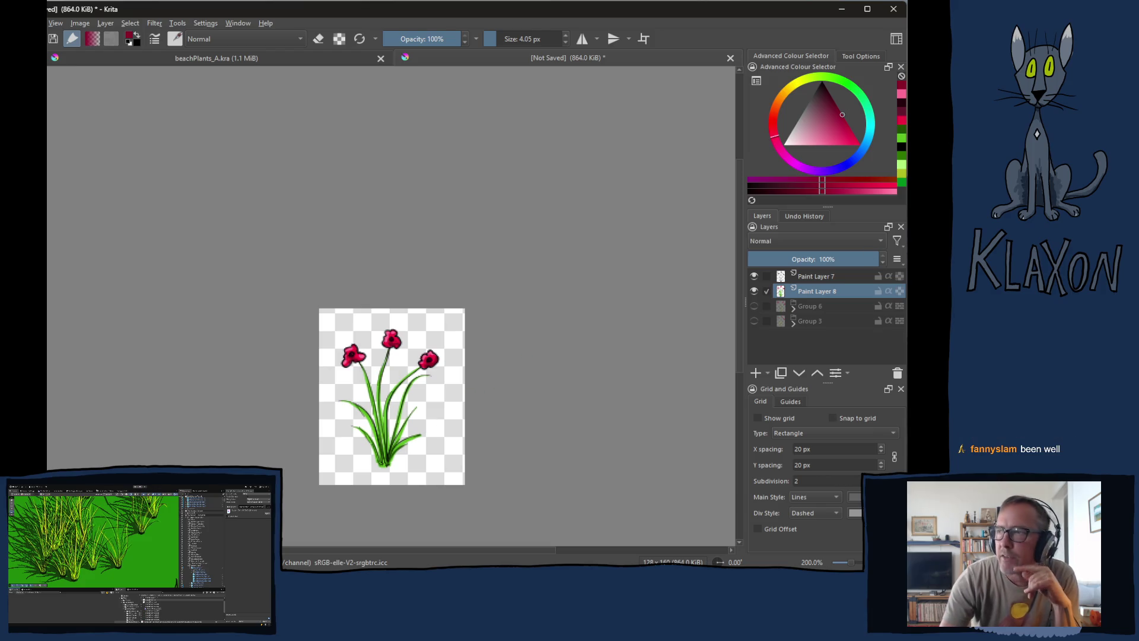
{"action": "scroll", "coordinate": [330, 252], "scroll_direction": "down", "scroll_amount": 10}
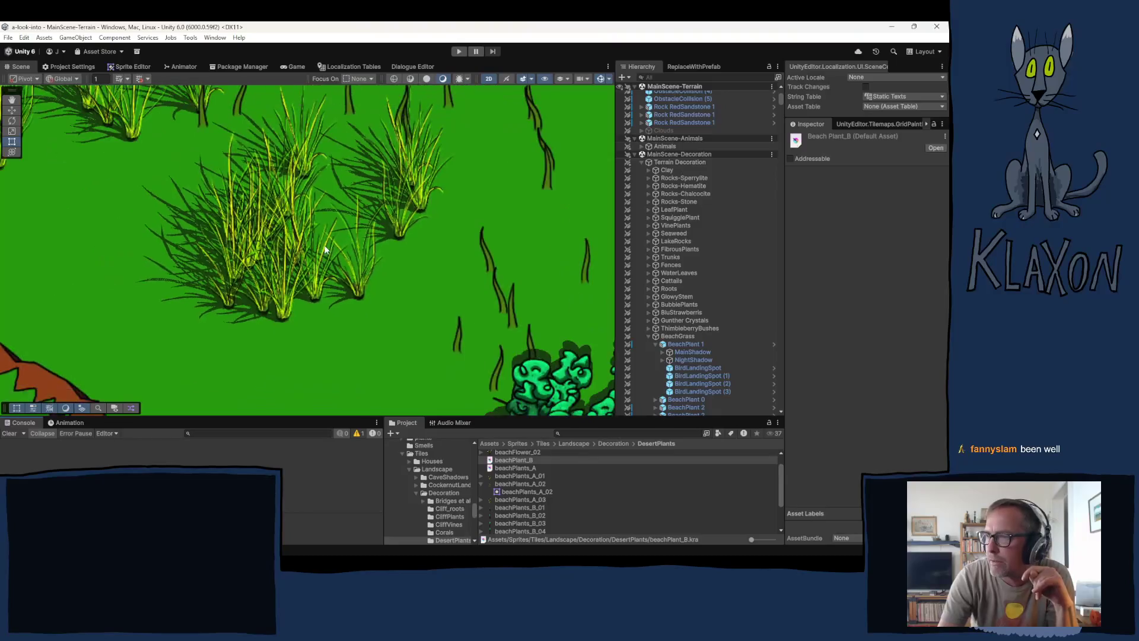
- Zoom out and pan the Unity Scene view across the terrain's rocks, trees, cliffs and fence
{"action": "scroll", "coordinate": [339, 234], "scroll_direction": "down", "scroll_amount": 3}
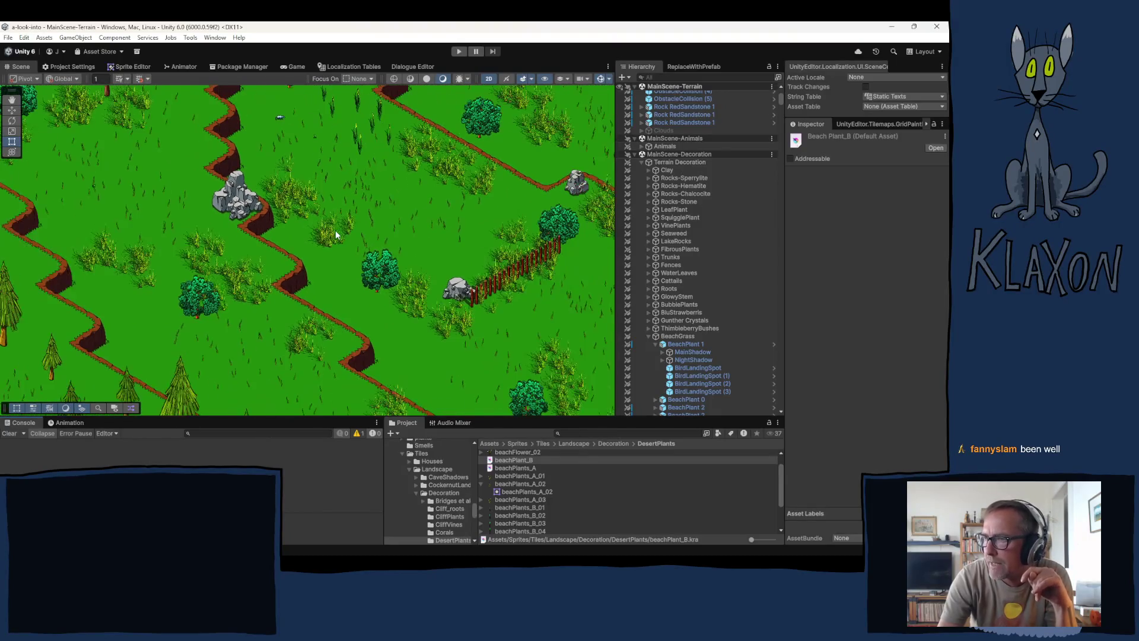
{"action": "left_click_drag", "start_coordinate": [322, 233], "coordinate": [245, 250]}
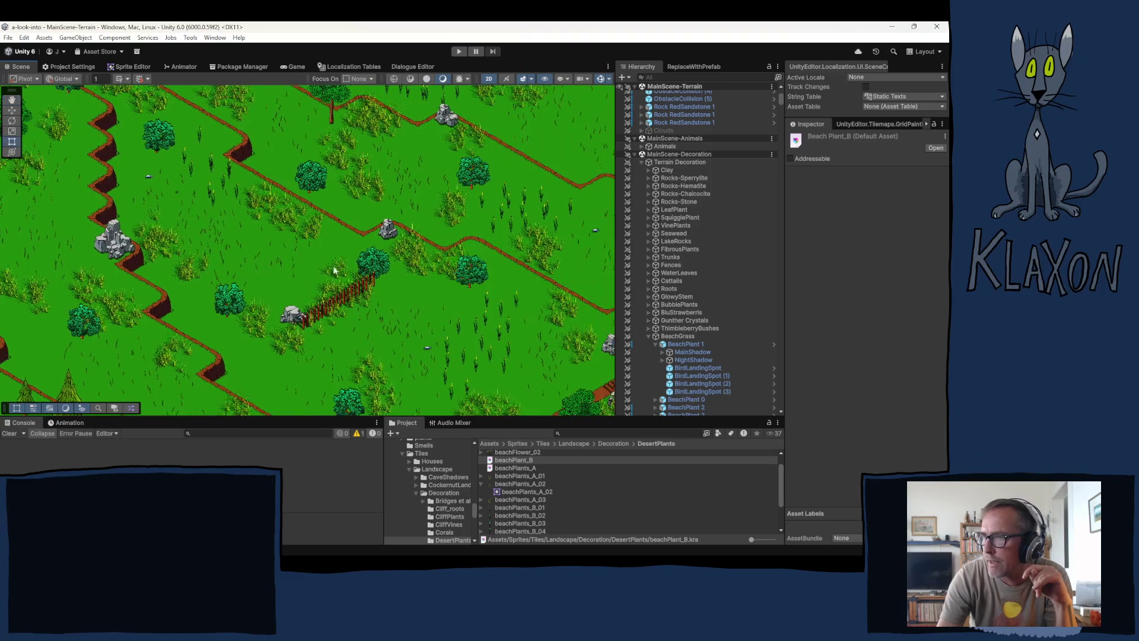
{"action": "mouse_move", "coordinate": [380, 172]}
{"action": "left_mouse_down"}
{"action": "mouse_move", "coordinate": [228, 273]}
{"action": "mouse_move", "coordinate": [372, 233]}
{"action": "left_mouse_up"}
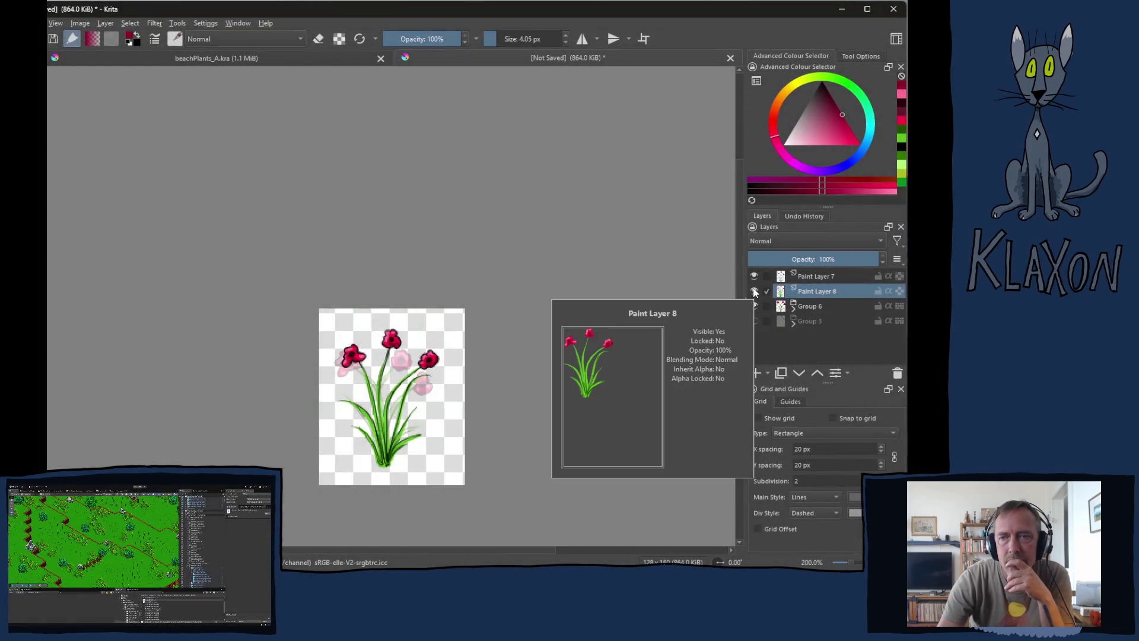
- Hide Paint Layers 7 and 8 to compare them with the Group 6 flowers
{"action": "left_click", "coordinate": [754, 292]}
{"action": "left_click", "coordinate": [754, 276]}
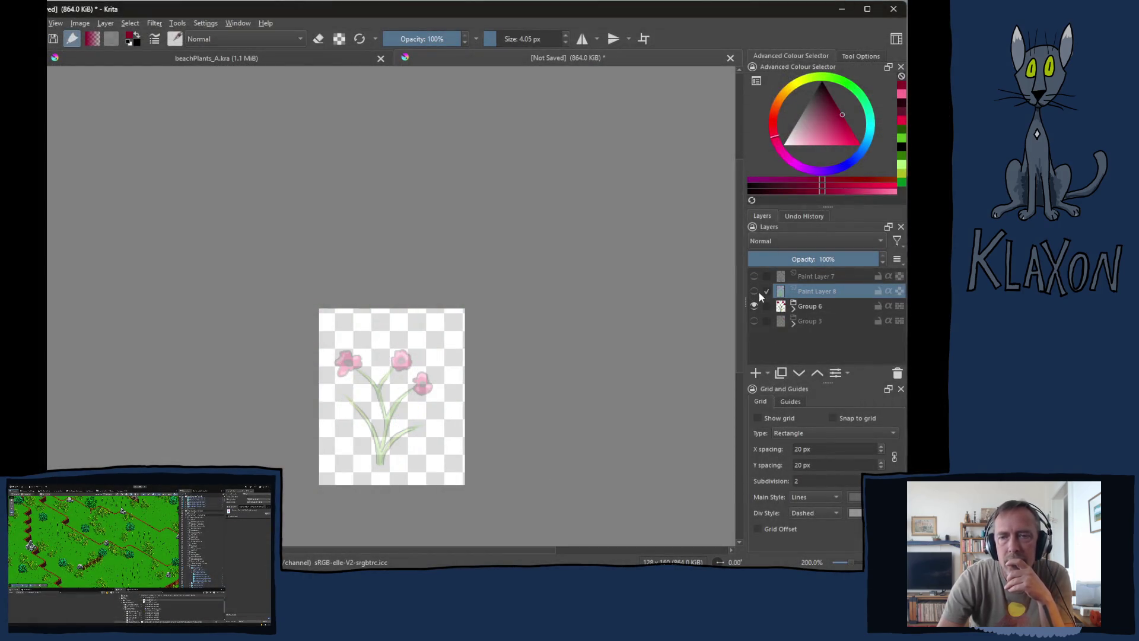
{"action": "left_click", "coordinate": [813, 308]}
{"action": "left_click_drag", "start_coordinate": [795, 259], "coordinate": [881, 259]}
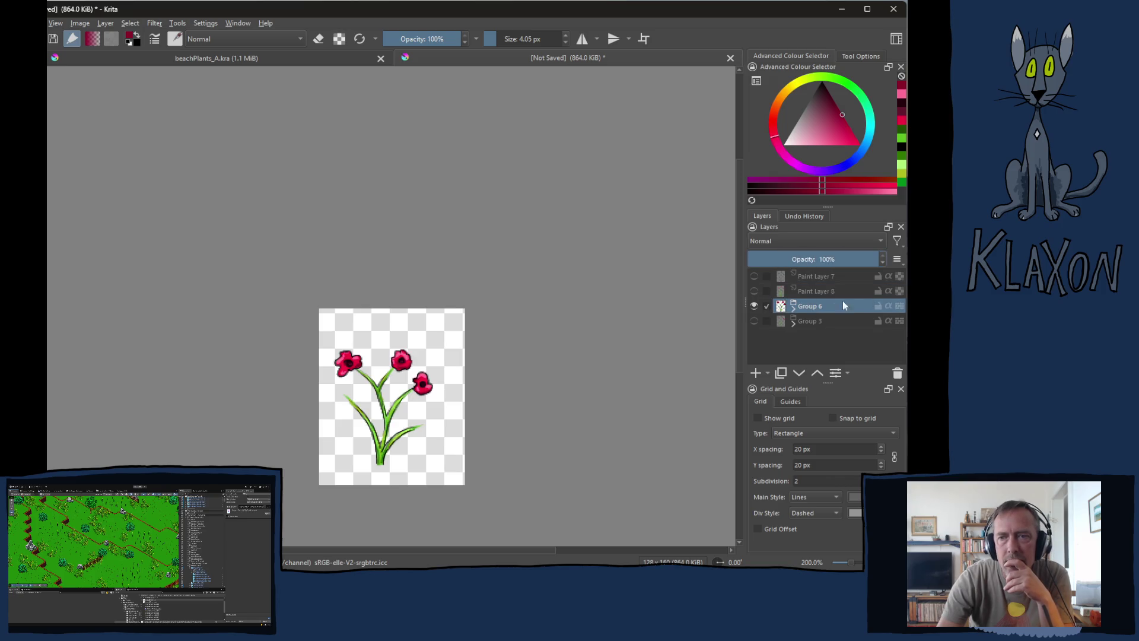
{"action": "left_click", "coordinate": [755, 305]}
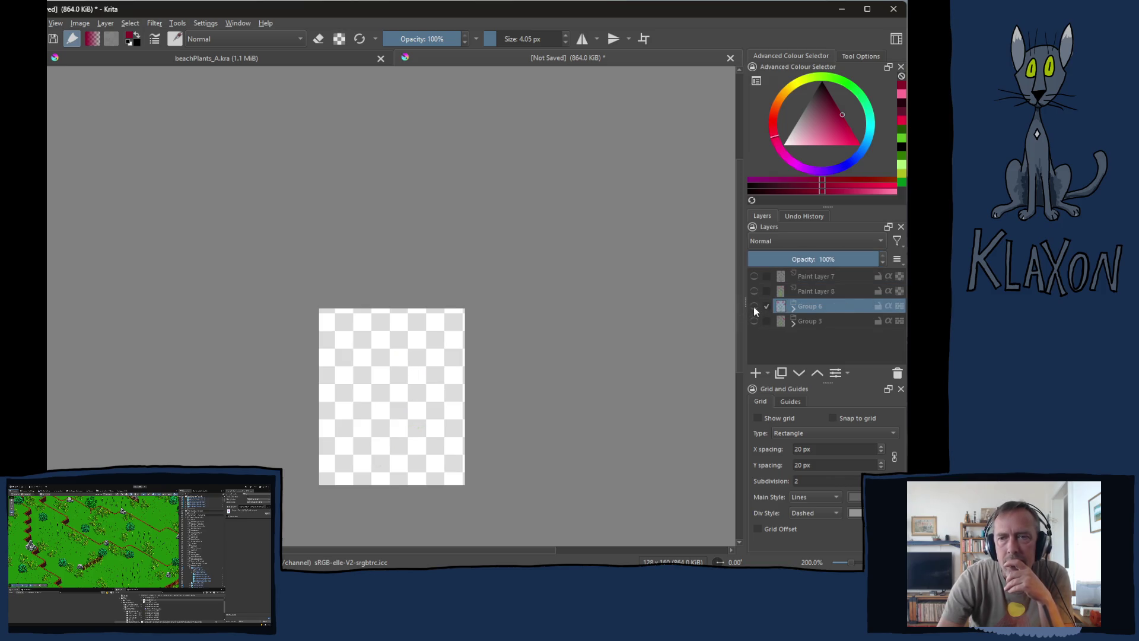
- Check the older Group 3 flowers, restore Paint Layers 7 and 8, and glance at beachPlants_A.kra
{"action": "left_click", "coordinate": [755, 320]}
{"action": "left_click", "coordinate": [755, 320]}
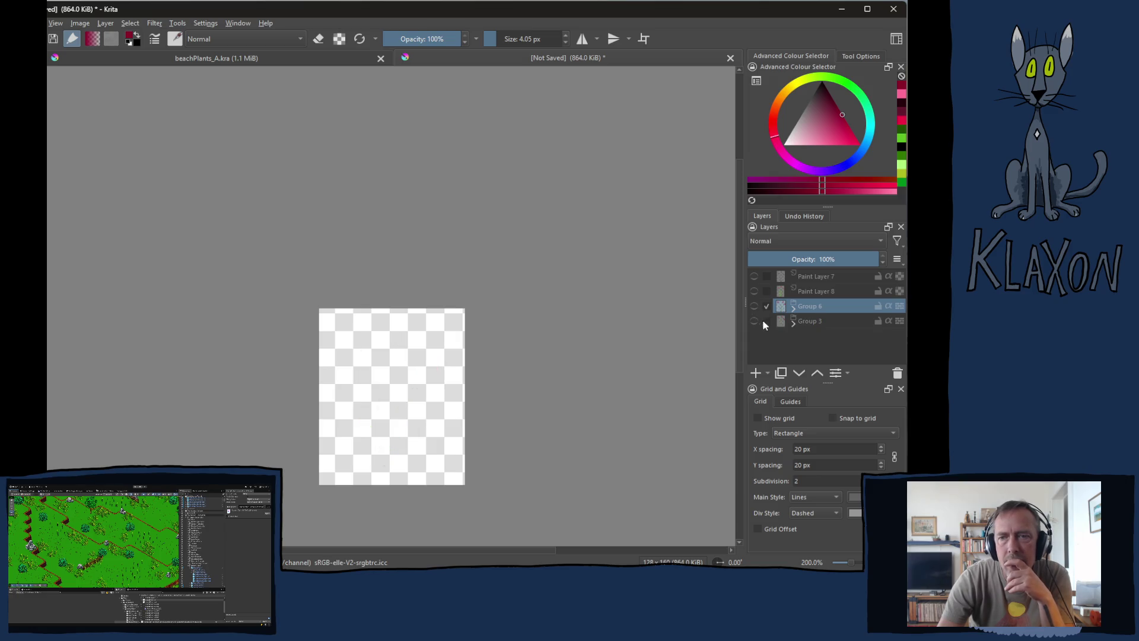
{"action": "left_click", "coordinate": [754, 291]}
{"action": "left_click", "coordinate": [754, 275]}
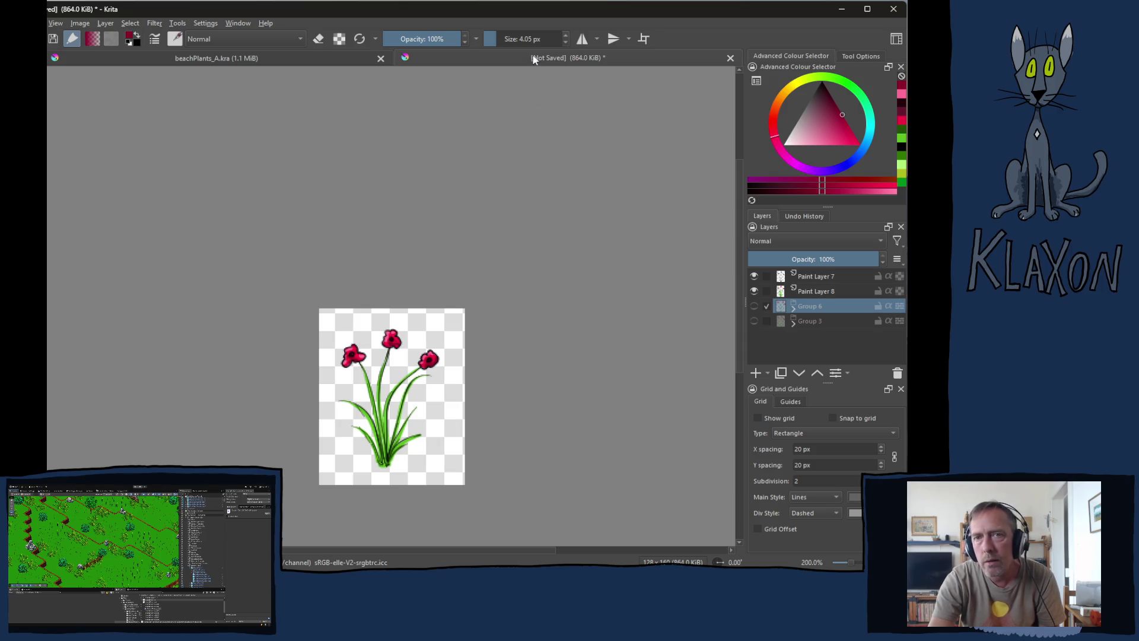
{"action": "left_click", "coordinate": [219, 59]}
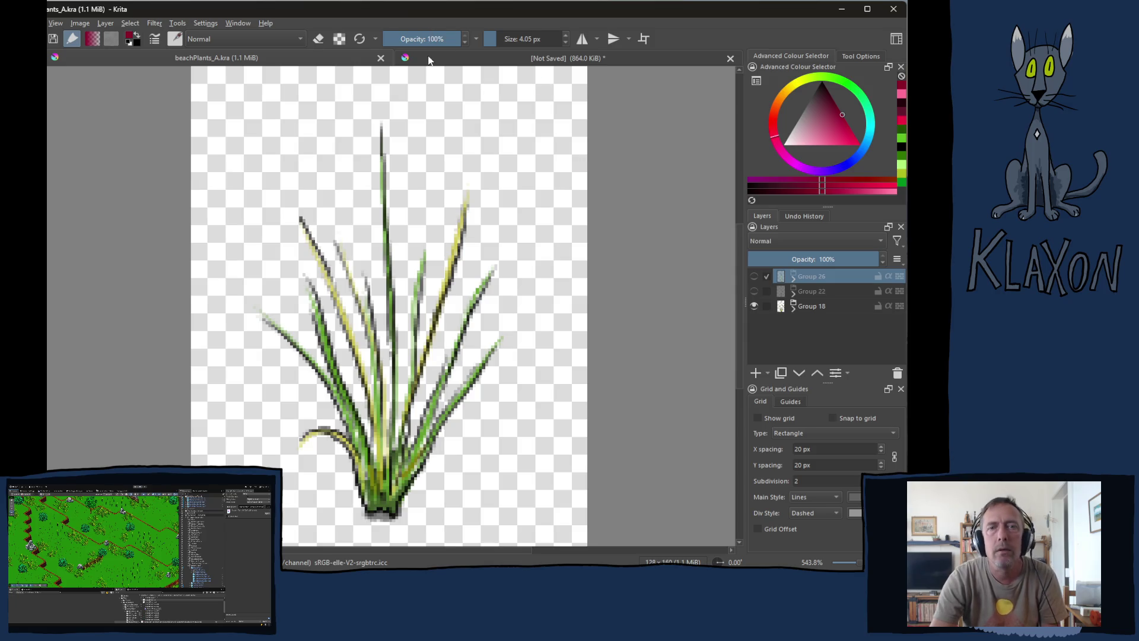
{"action": "left_click", "coordinate": [548, 58]}
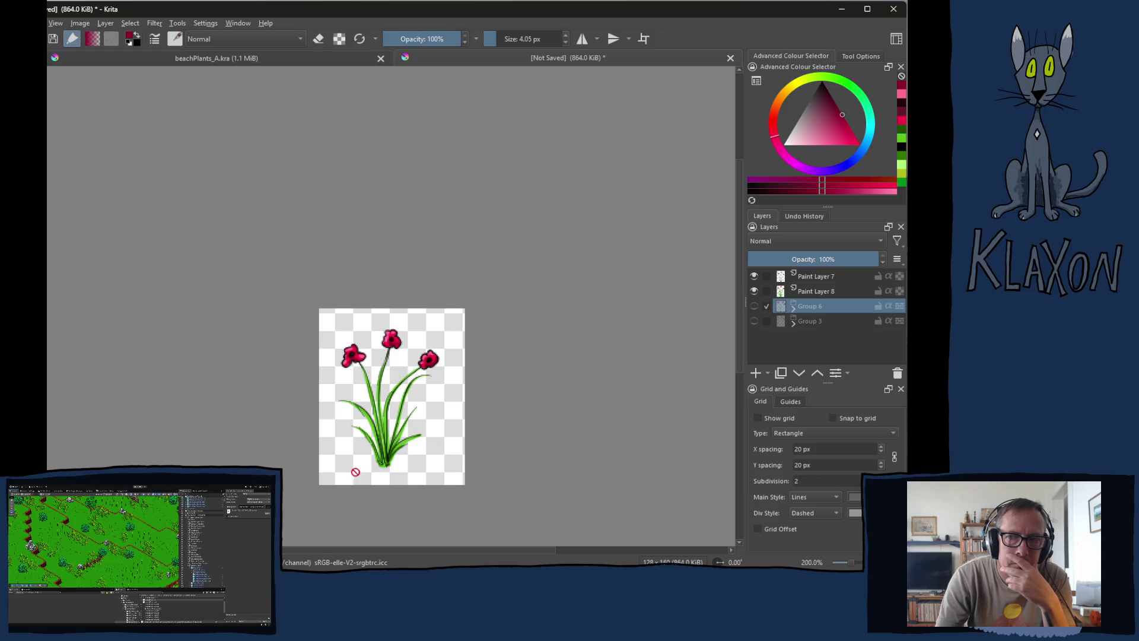
- Drag across the Krita window above the flower sprite
{"action": "mouse_move", "coordinate": [489, 65]}
{"action": "left_mouse_down"}
{"action": "mouse_move", "coordinate": [478, 150]}
{"action": "mouse_move", "coordinate": [433, 191]}
{"action": "mouse_move", "coordinate": [642, 246]}
{"action": "mouse_move", "coordinate": [560, 292]}
{"action": "mouse_move", "coordinate": [730, 202]}
{"action": "mouse_move", "coordinate": [547, 209]}
{"action": "left_mouse_up"}
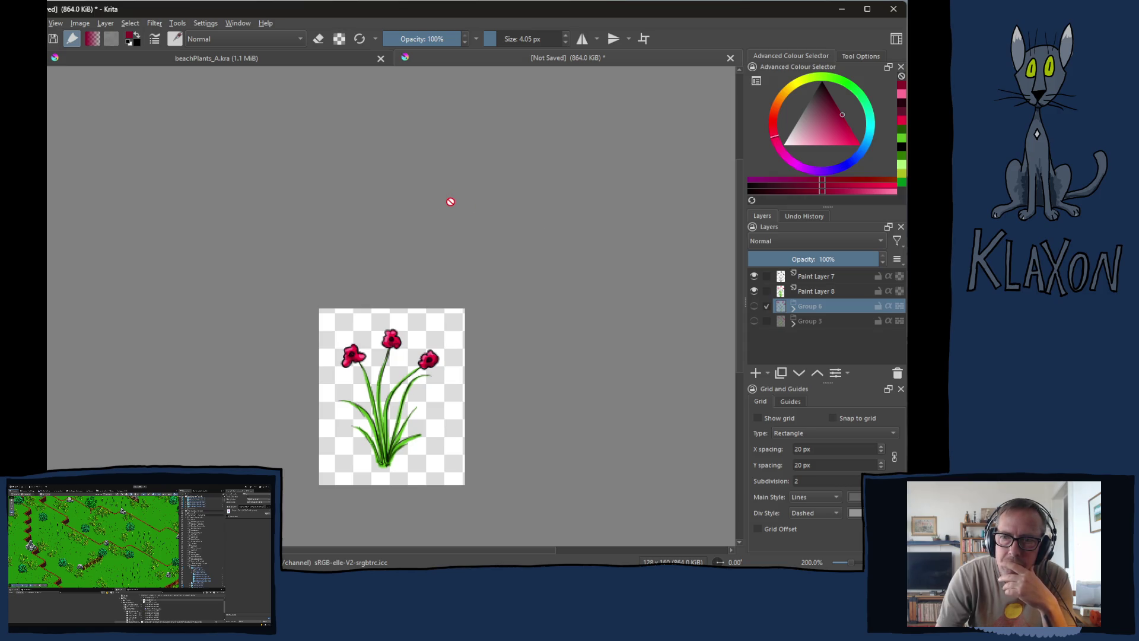
- Zoom out and back in, then pan the flower sprite toward the left of the view
{"action": "scroll", "coordinate": [450, 202], "scroll_direction": "down", "scroll_amount": 3}
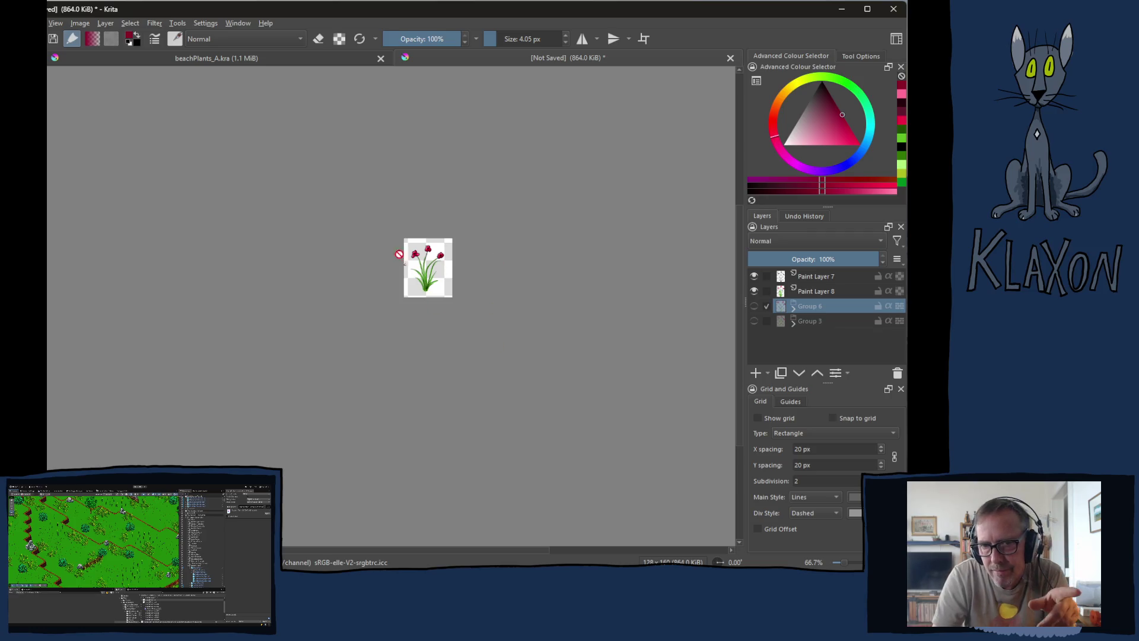
{"action": "scroll", "coordinate": [503, 287], "scroll_direction": "up", "scroll_amount": 5}
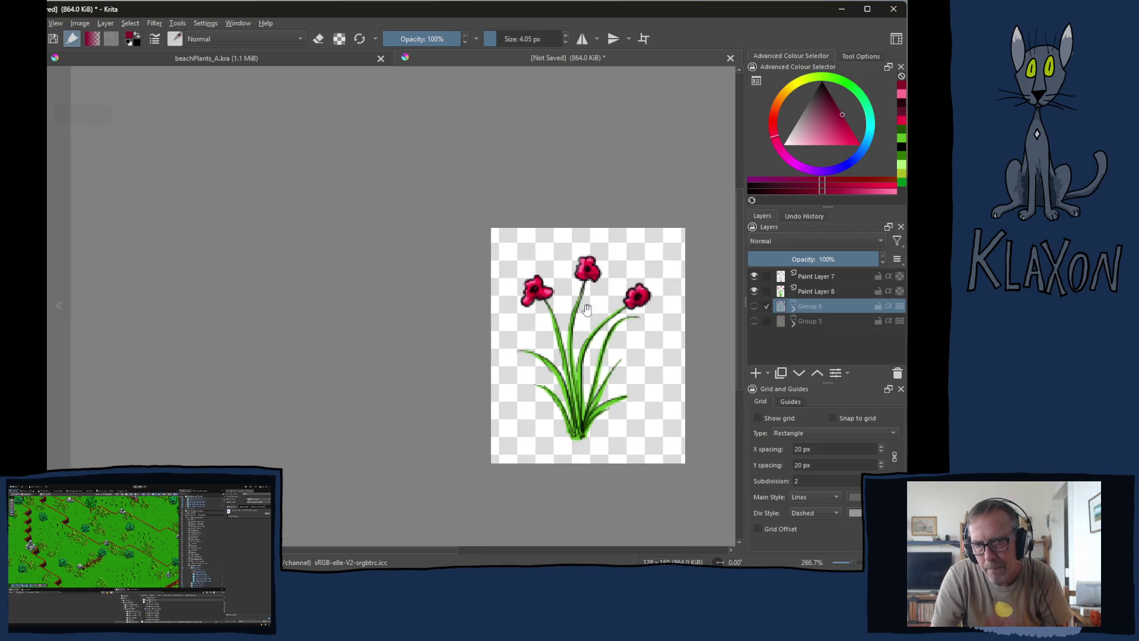
{"action": "left_click_drag", "start_coordinate": [587, 297], "coordinate": [415, 303]}
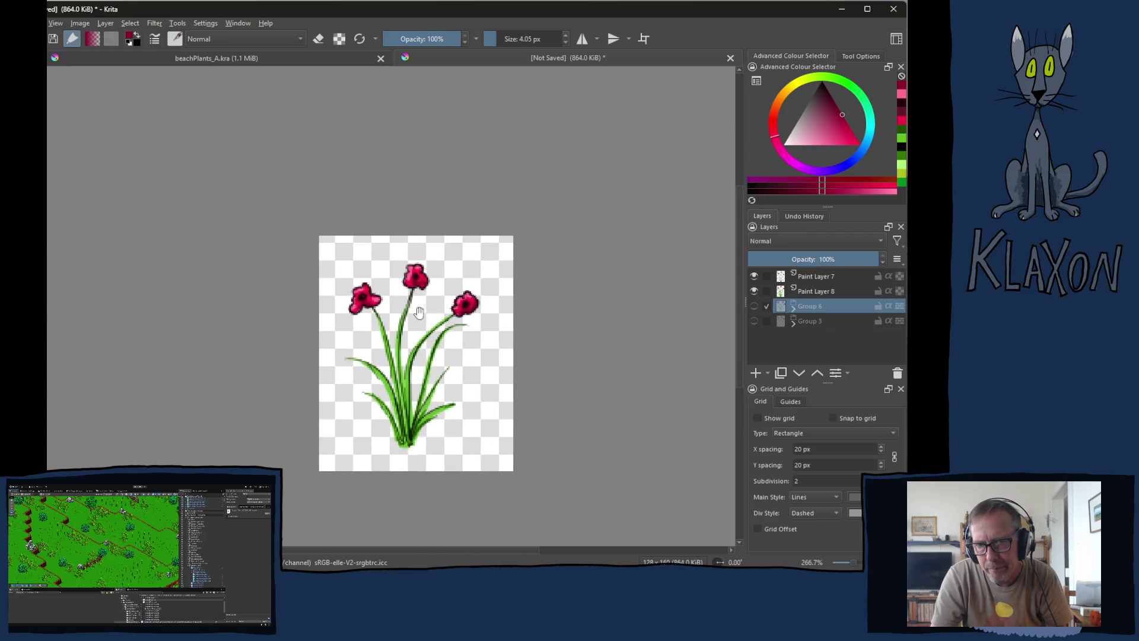
- Group Paint Layers 7 and 8 into a hidden Group 9 and add empty Paint Layers 10 and 11
{"action": "left_click", "coordinate": [813, 291]}
{"action": "left_click", "coordinate": [810, 278], "text": "shift"}
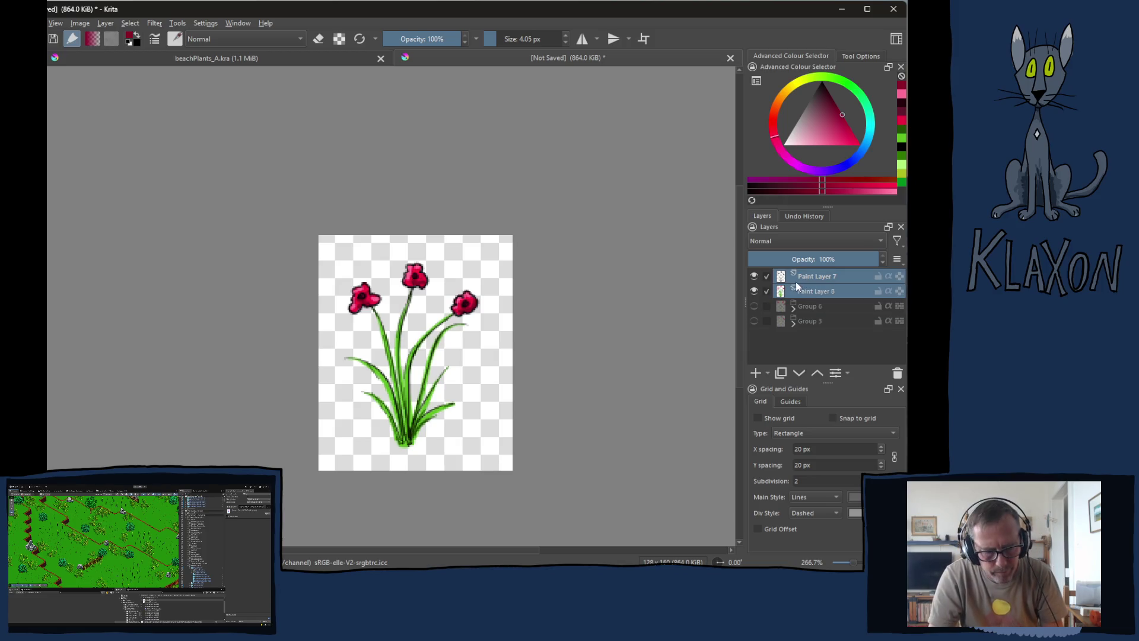
{"action": "key", "text": "ctrl+g"}
{"action": "left_click", "coordinate": [793, 277]}
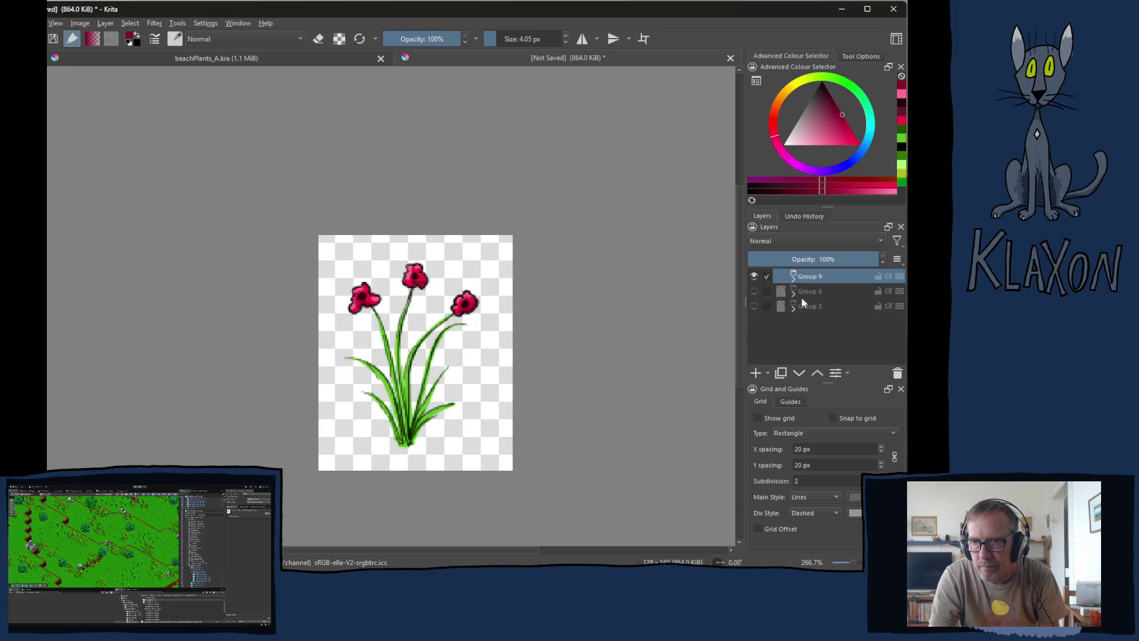
{"action": "left_click", "coordinate": [755, 373]}
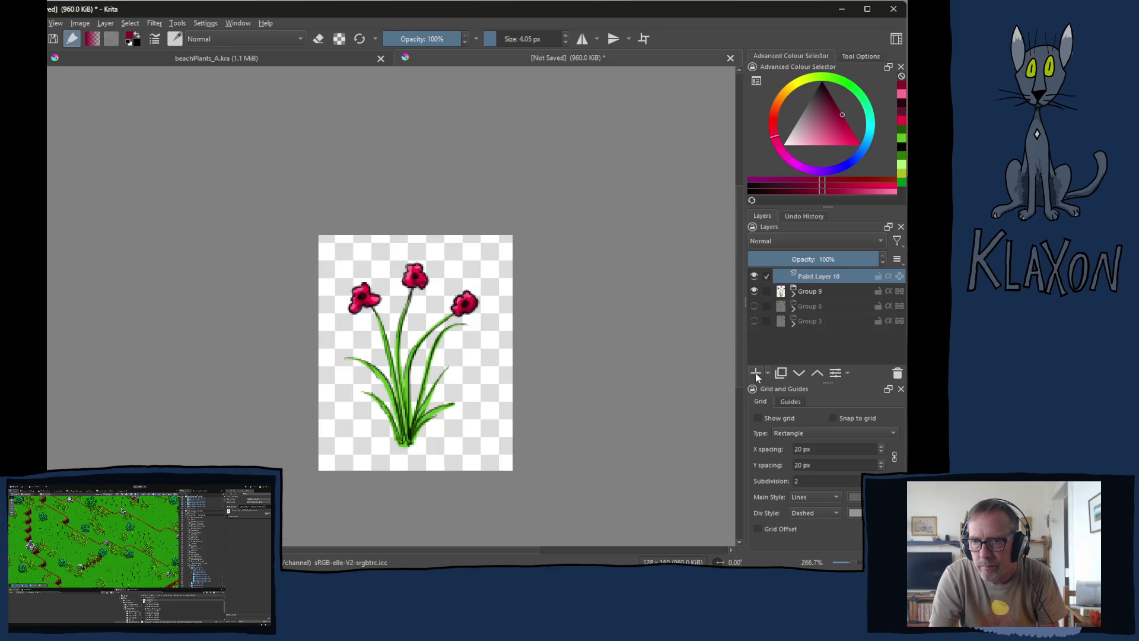
{"action": "left_click", "coordinate": [757, 374]}
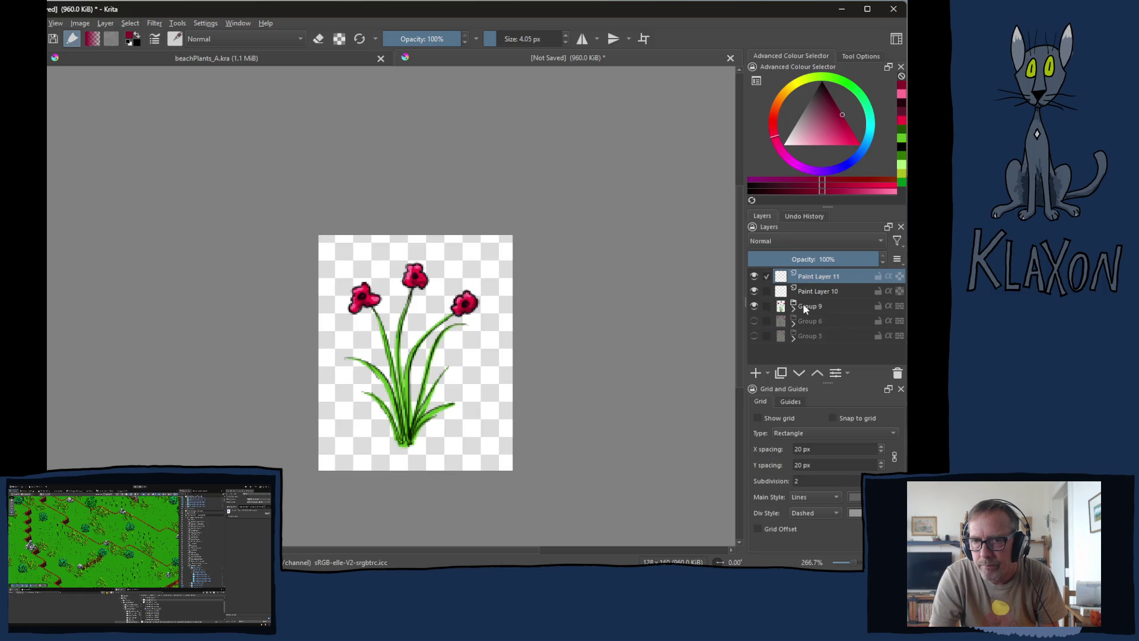
{"action": "left_click", "coordinate": [804, 306]}
{"action": "left_click", "coordinate": [754, 306]}
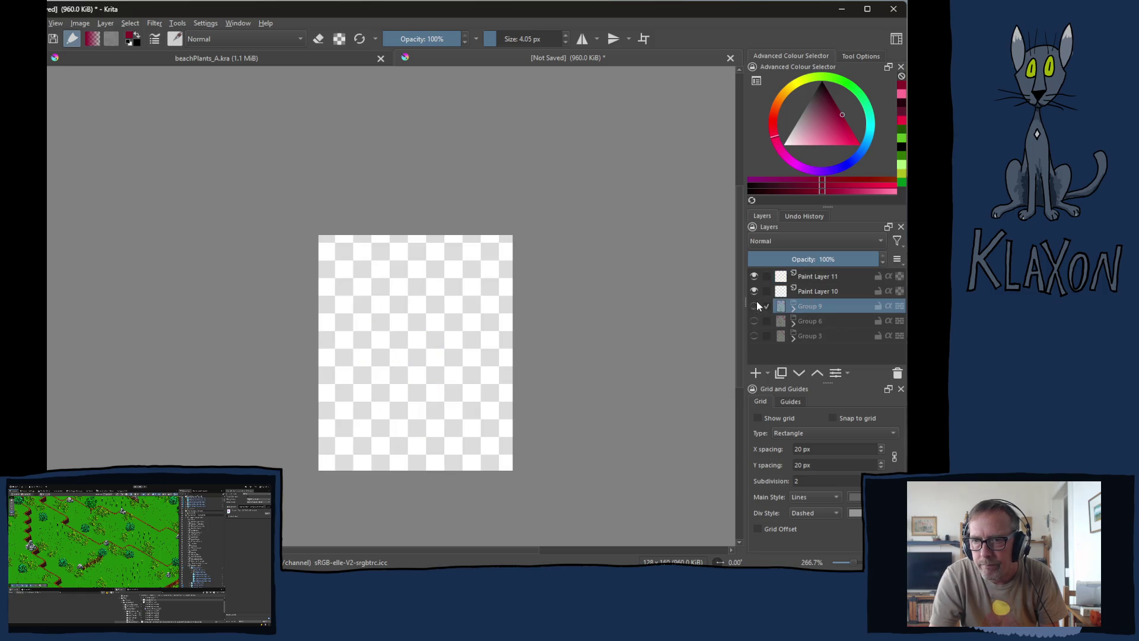
{"action": "left_click", "coordinate": [811, 293]}
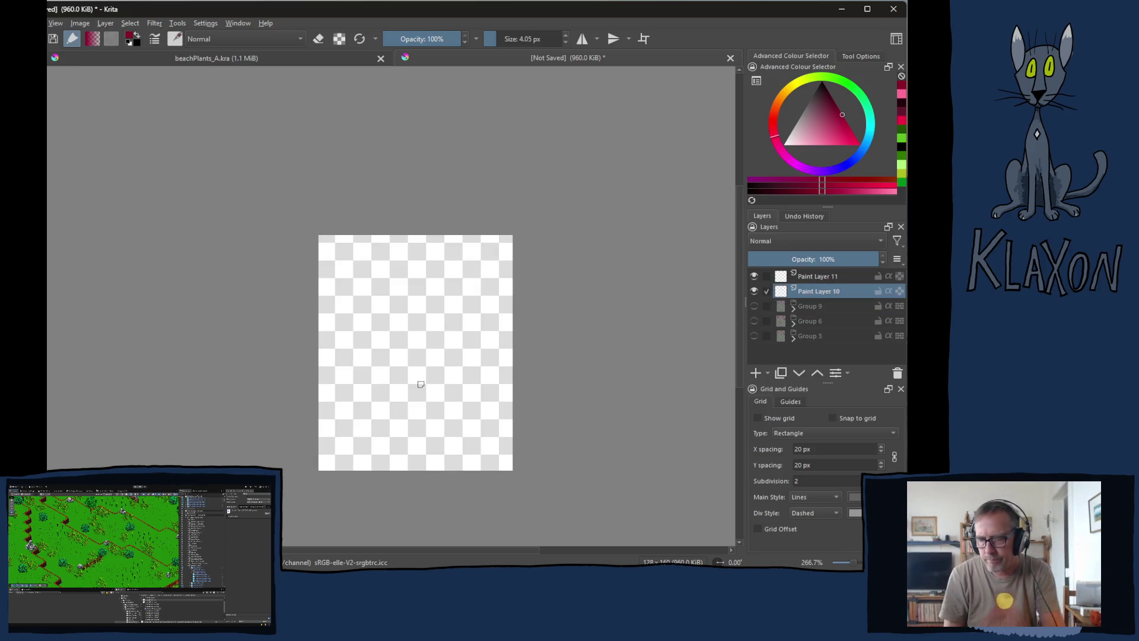
- Keep the zoom at 400%, pick a yellow-green from the pop-up palette, and fine-tune brush size
{"action": "key", "text": "plus"}
{"action": "key", "text": "plus"}
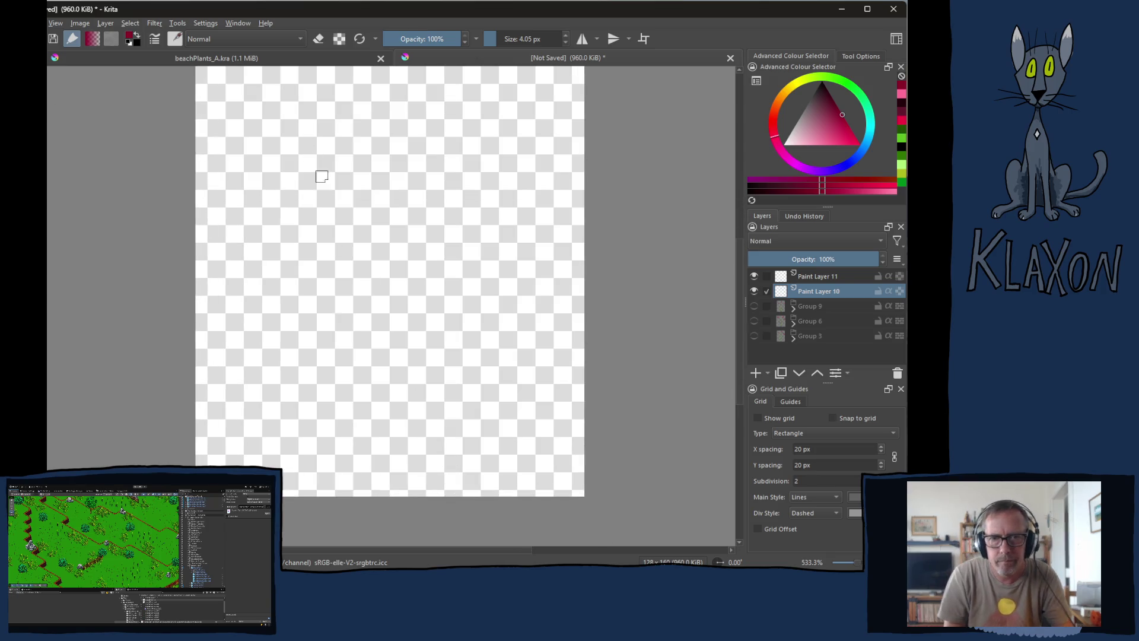
{"action": "key", "text": "minus"}
{"action": "right_click", "coordinate": [377, 261]}
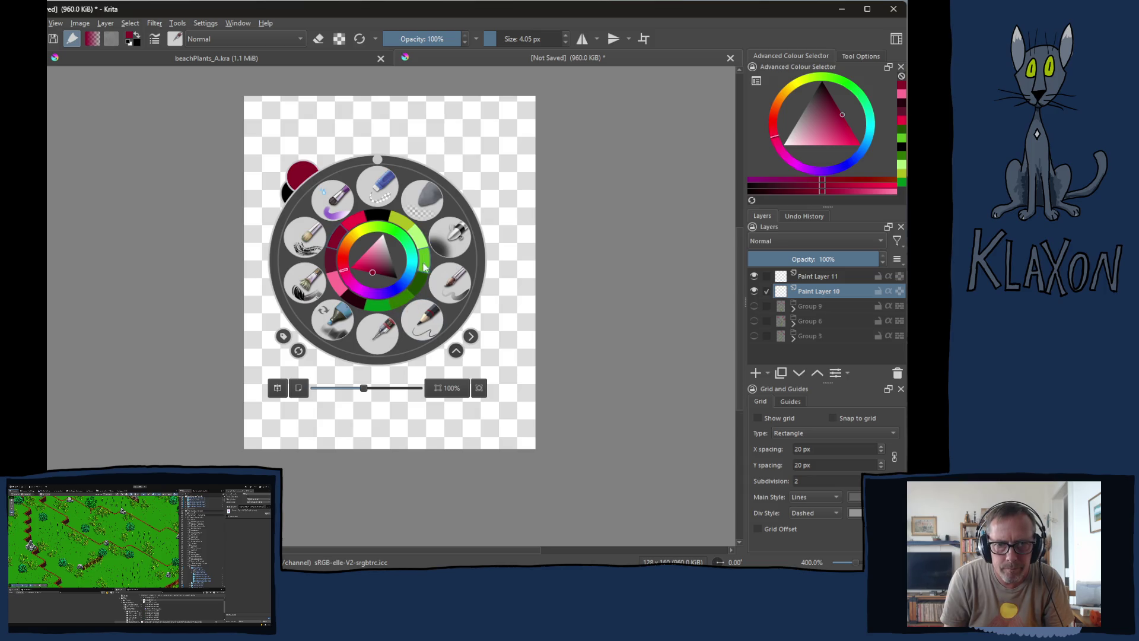
{"action": "left_click", "coordinate": [403, 227]}
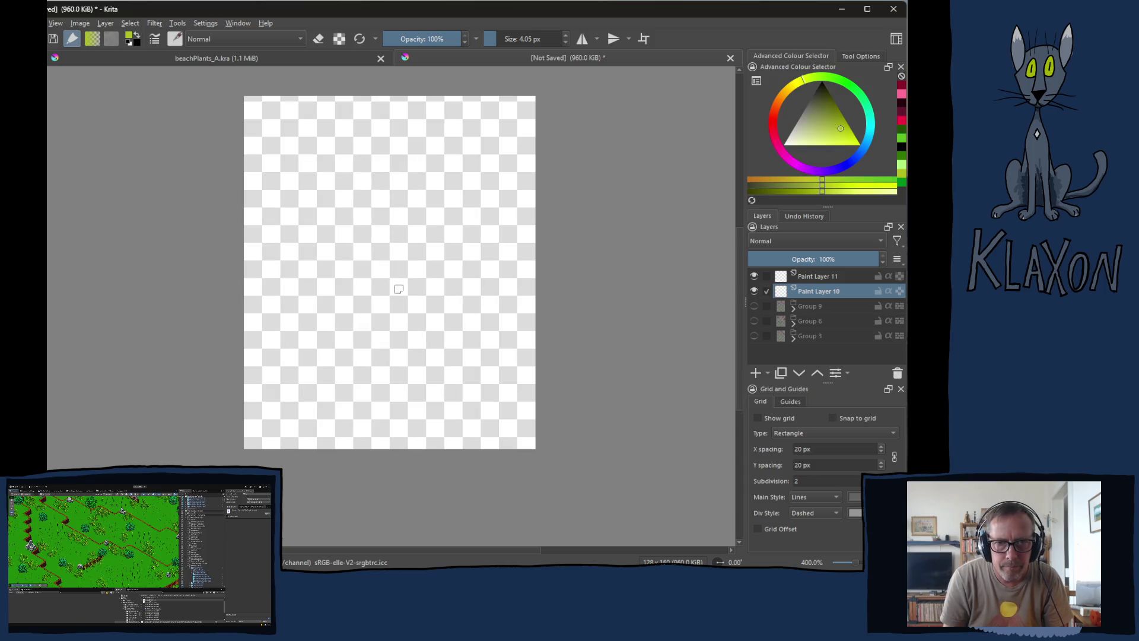
{"action": "key", "text": "bracketright"}
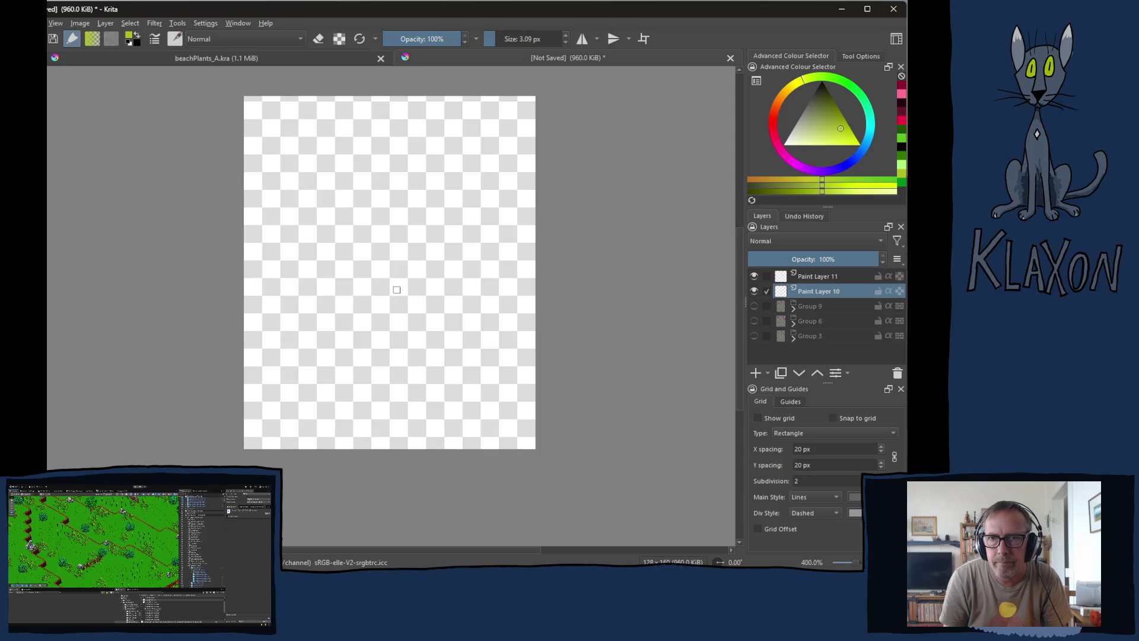
{"action": "key", "text": "bracketleft"}
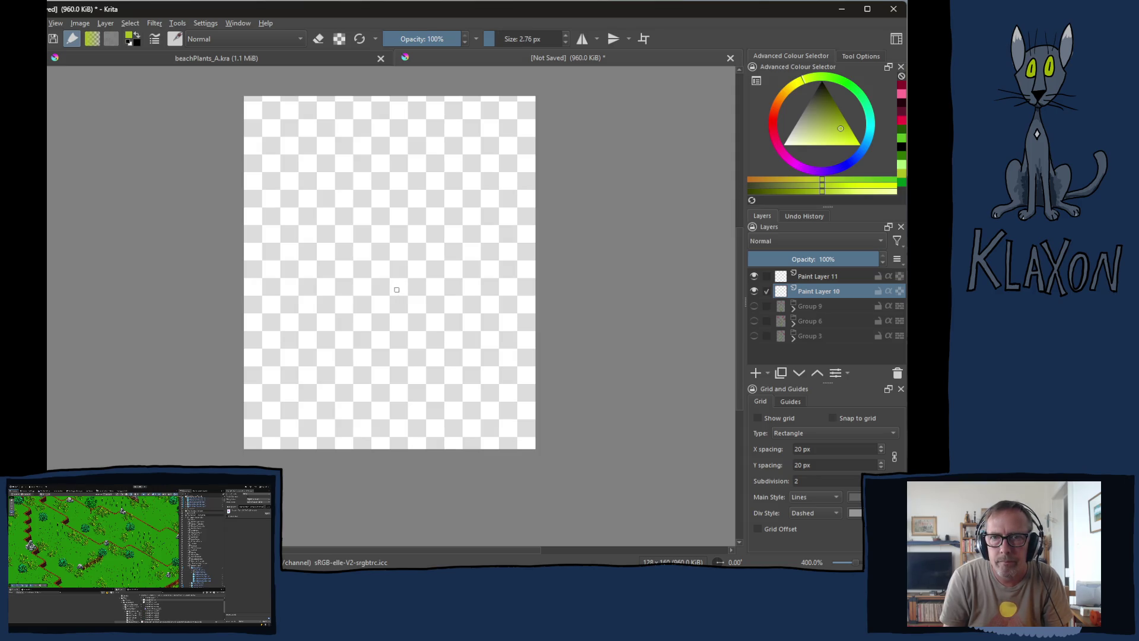
- Enlarge the brush, paint a long yellow-green trial stroke, and undo it
{"action": "key", "text": "bracketright"}
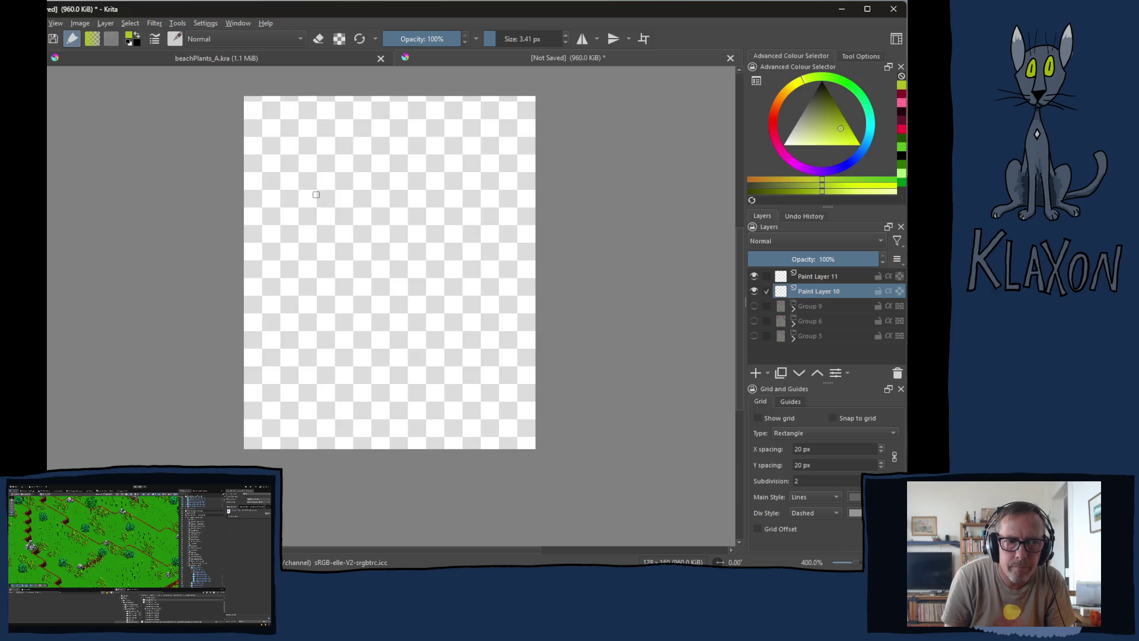
{"action": "left_click_drag", "start_coordinate": [318, 203], "coordinate": [377, 410]}
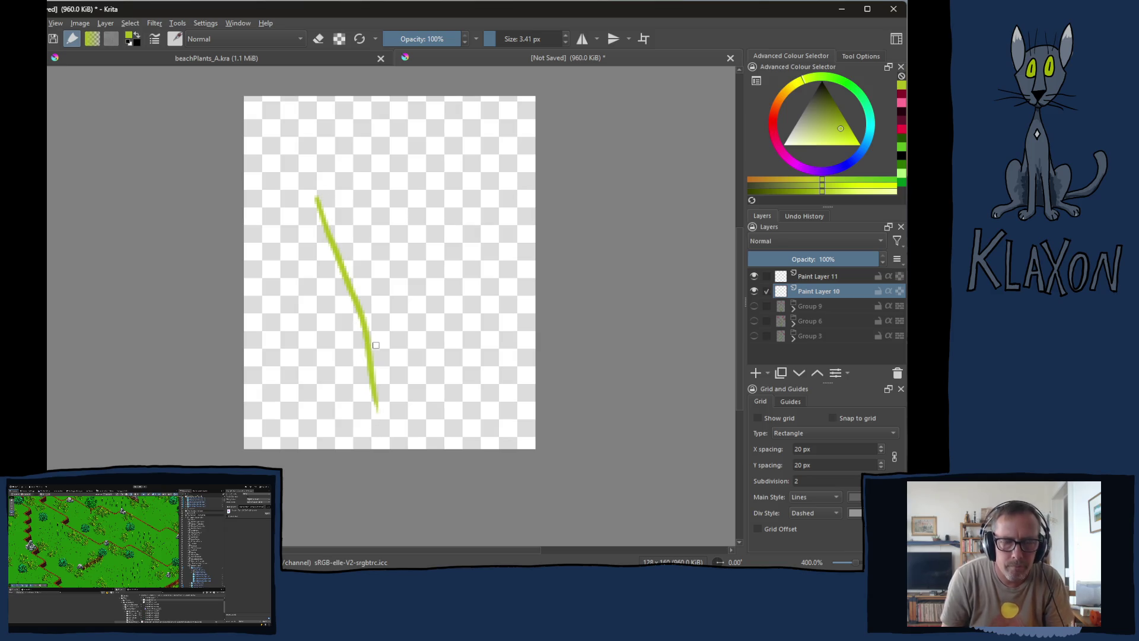
{"action": "left_click", "coordinate": [368, 338], "text": "ctrl"}
{"action": "key", "text": "ctrl+z"}
- Paint three yellow-green grass blades curving up from a shared base, plus a broader left blade
{"action": "mouse_move", "coordinate": [375, 398]}
{"action": "left_mouse_down"}
{"action": "mouse_move", "coordinate": [366, 299]}
{"action": "mouse_move", "coordinate": [316, 181]}
{"action": "left_mouse_up"}
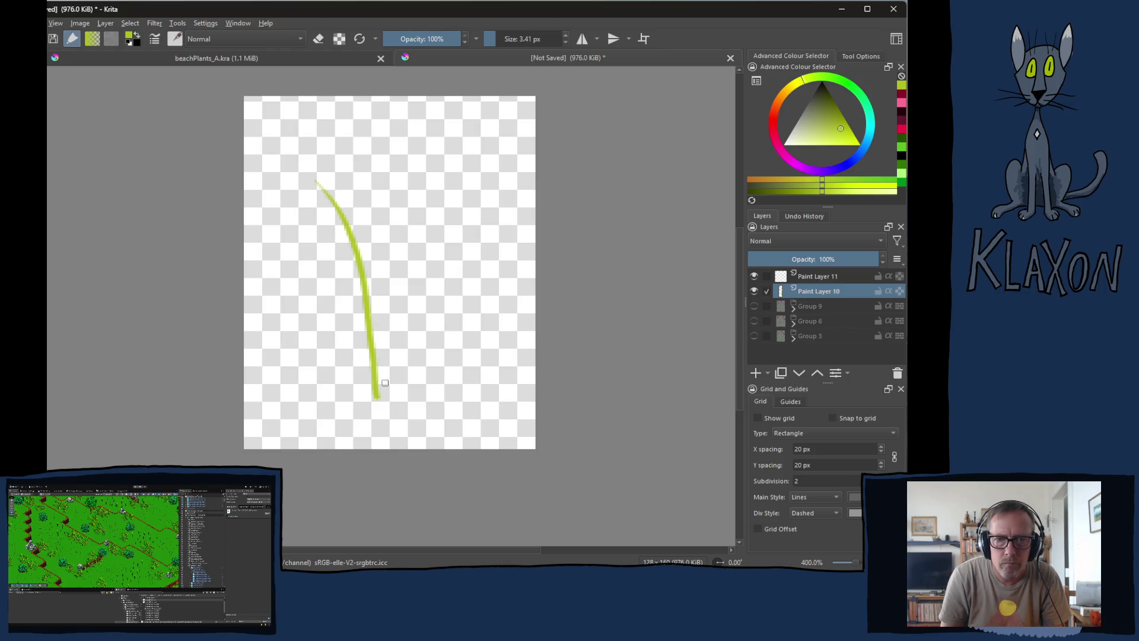
{"action": "mouse_move", "coordinate": [383, 396]}
{"action": "left_mouse_down"}
{"action": "mouse_move", "coordinate": [387, 261]}
{"action": "mouse_move", "coordinate": [408, 197]}
{"action": "left_mouse_up"}
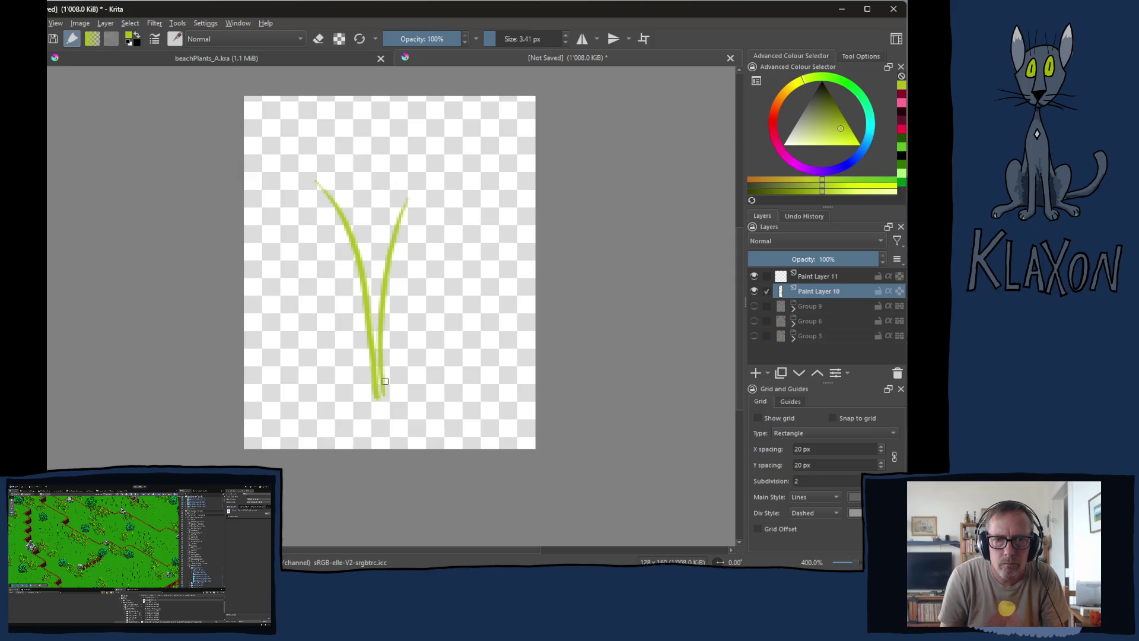
{"action": "left_click_drag", "start_coordinate": [387, 399], "coordinate": [463, 237]}
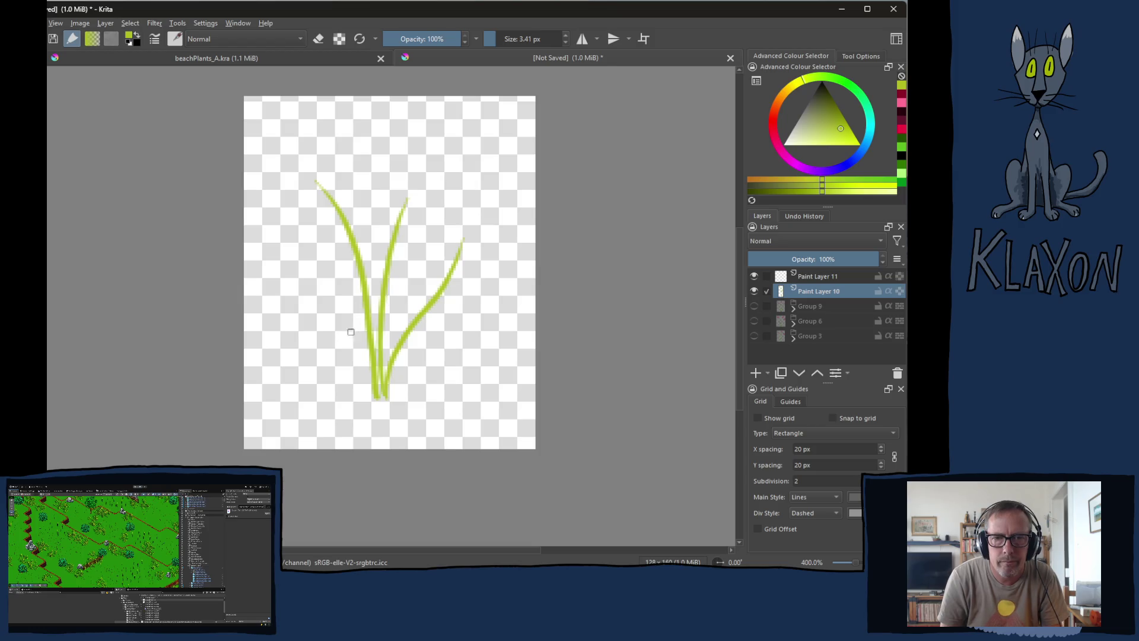
{"action": "right_click", "coordinate": [337, 330]}
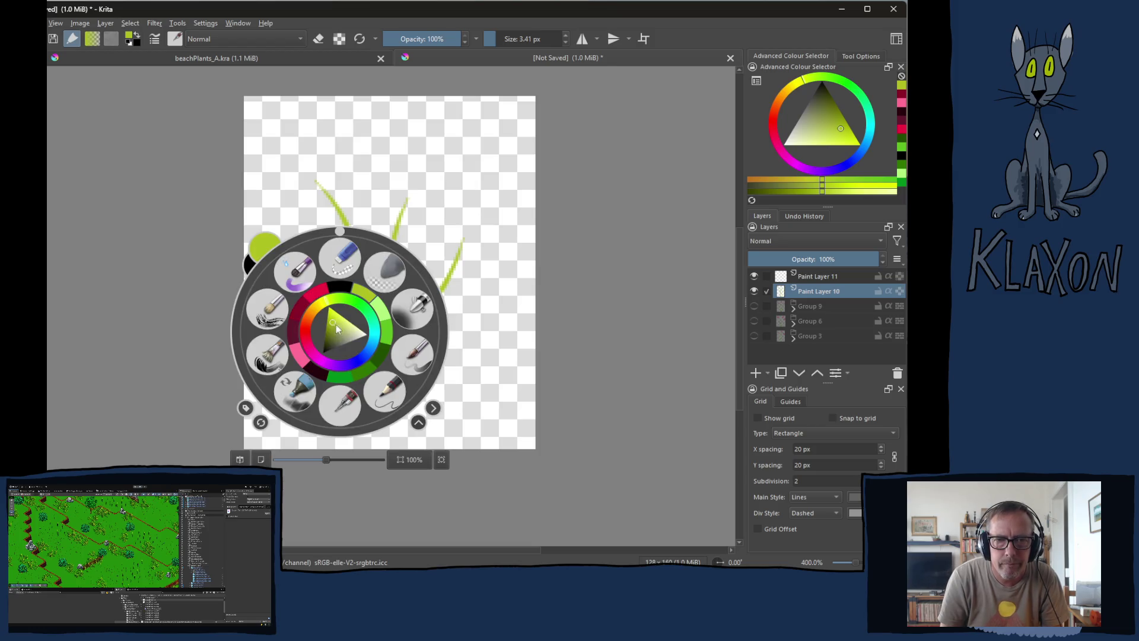
{"action": "right_click", "coordinate": [387, 337]}
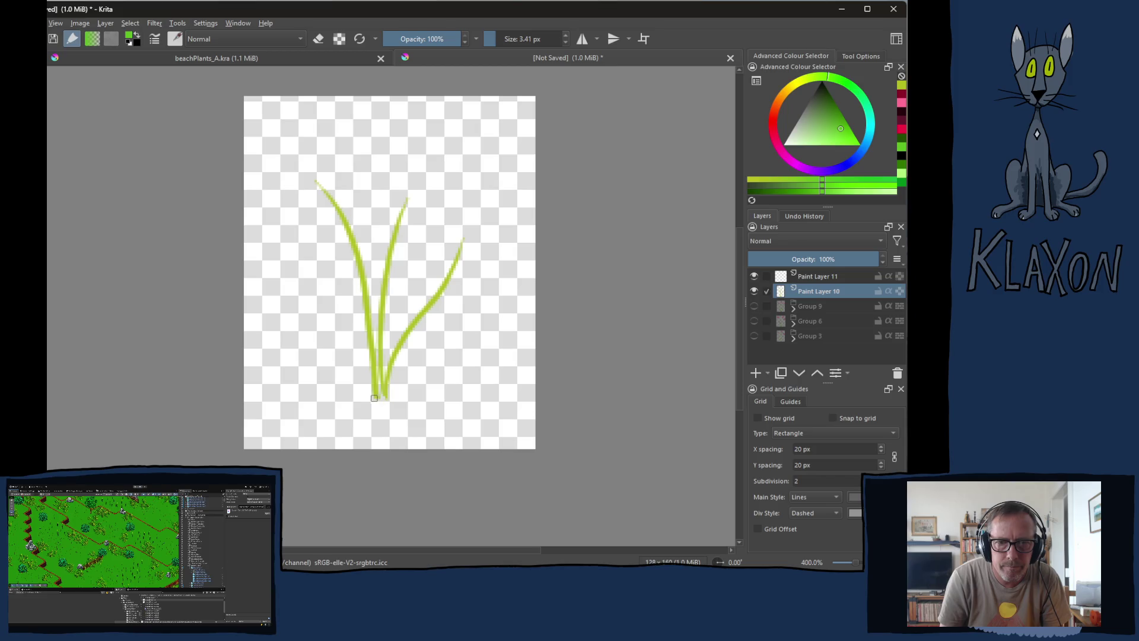
{"action": "mouse_move", "coordinate": [373, 398]}
{"action": "left_mouse_down", "text": "shift"}
{"action": "mouse_move", "coordinate": [323, 290]}
{"action": "mouse_move", "coordinate": [300, 284]}
{"action": "left_mouse_up", "text": "shift"}
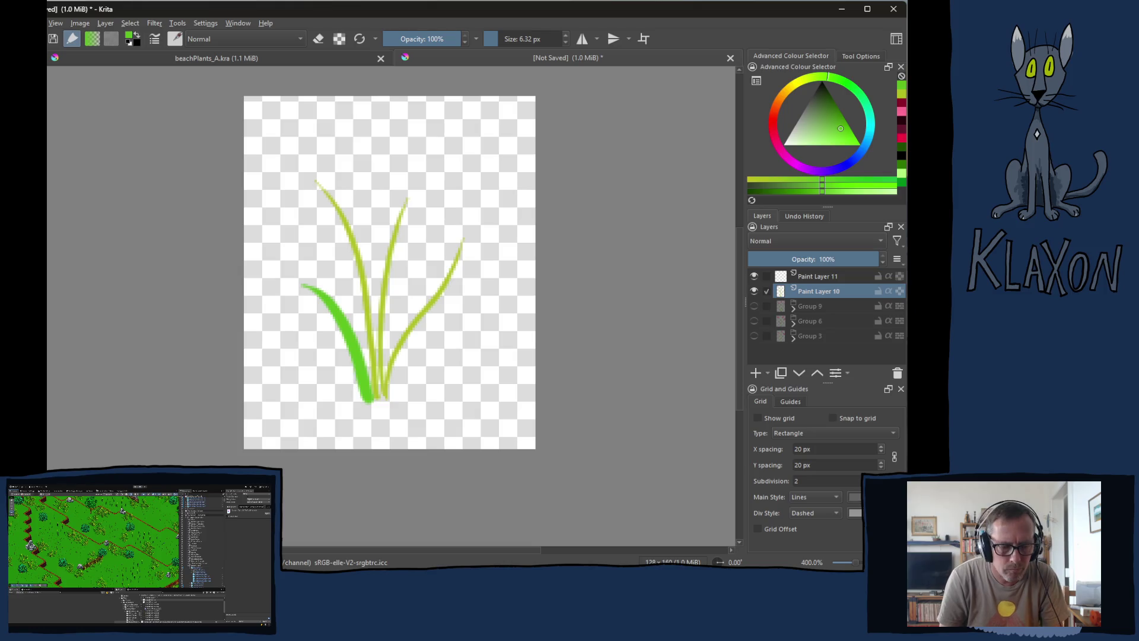
- Undo the bright-green leaf and choose a darker green from the pop-up palette
{"action": "key", "text": "ctrl+z"}
{"action": "right_click", "coordinate": [366, 346]}
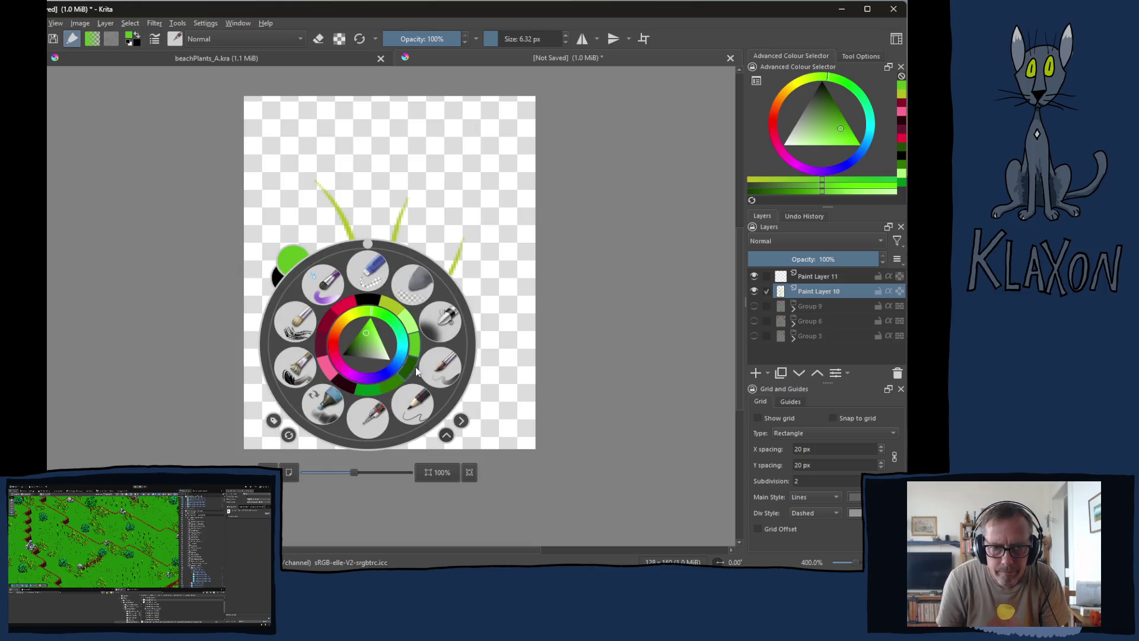
{"action": "left_click", "coordinate": [398, 387]}
{"action": "mouse_move", "coordinate": [385, 381]}
{"action": "left_mouse_down", "text": "shift"}
{"action": "mouse_move", "coordinate": [375, 396]}
{"action": "mouse_move", "coordinate": [310, 296]}
{"action": "left_mouse_up", "text": "shift"}
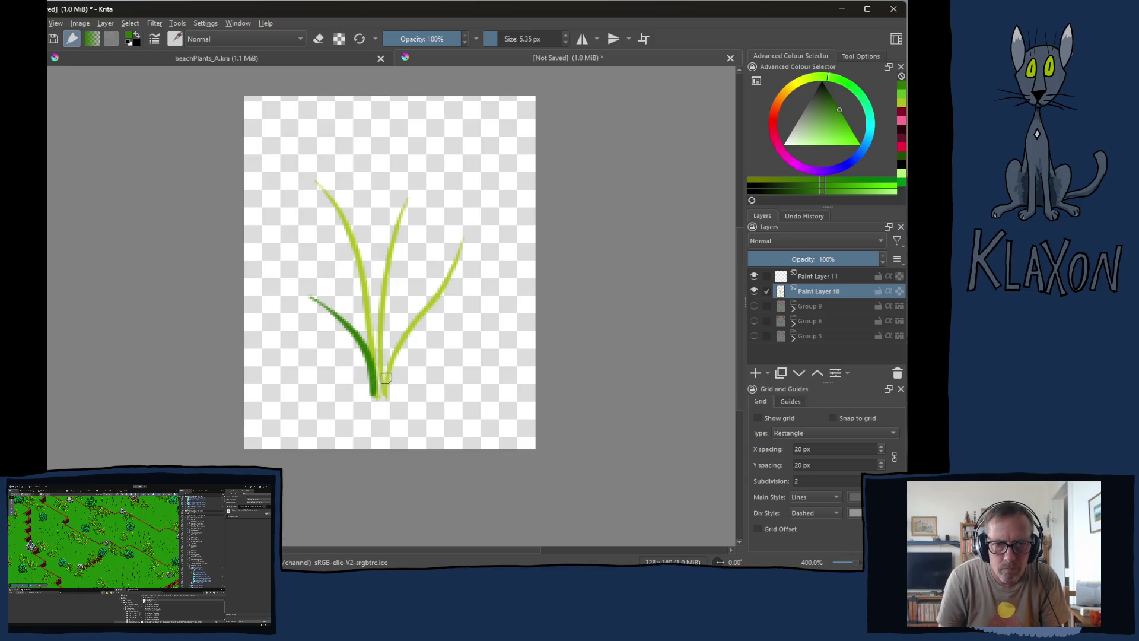
{"action": "right_click", "coordinate": [382, 340]}
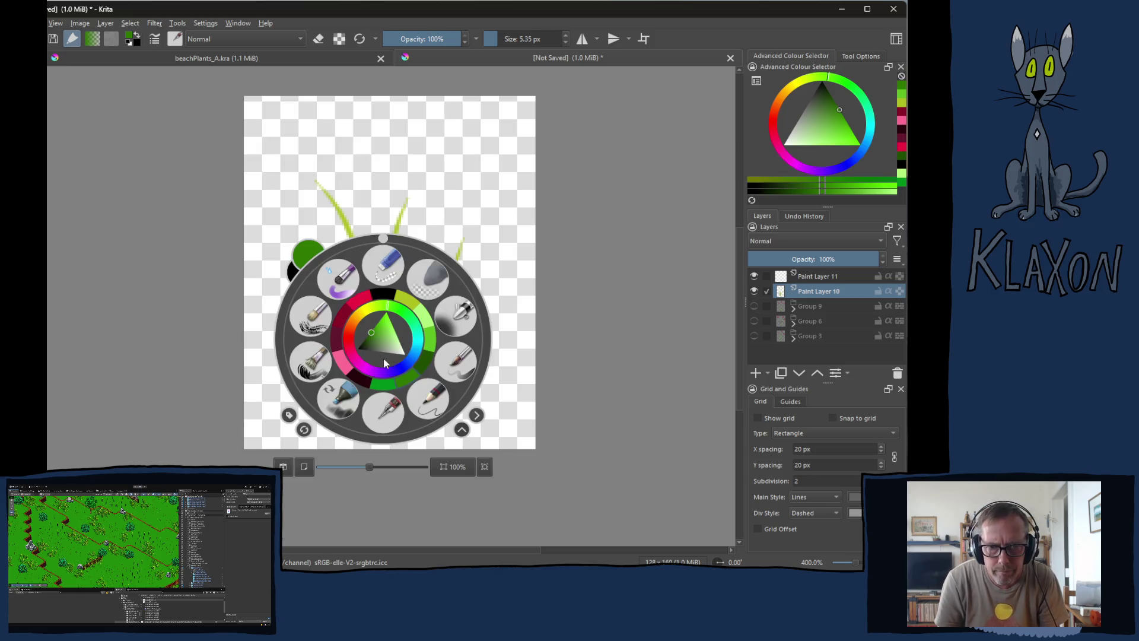
{"action": "left_click", "coordinate": [402, 382]}
- Paint two dark-green leaves sweeping up-right from the grass base
{"action": "left_click_drag", "start_coordinate": [387, 397], "coordinate": [446, 334]}
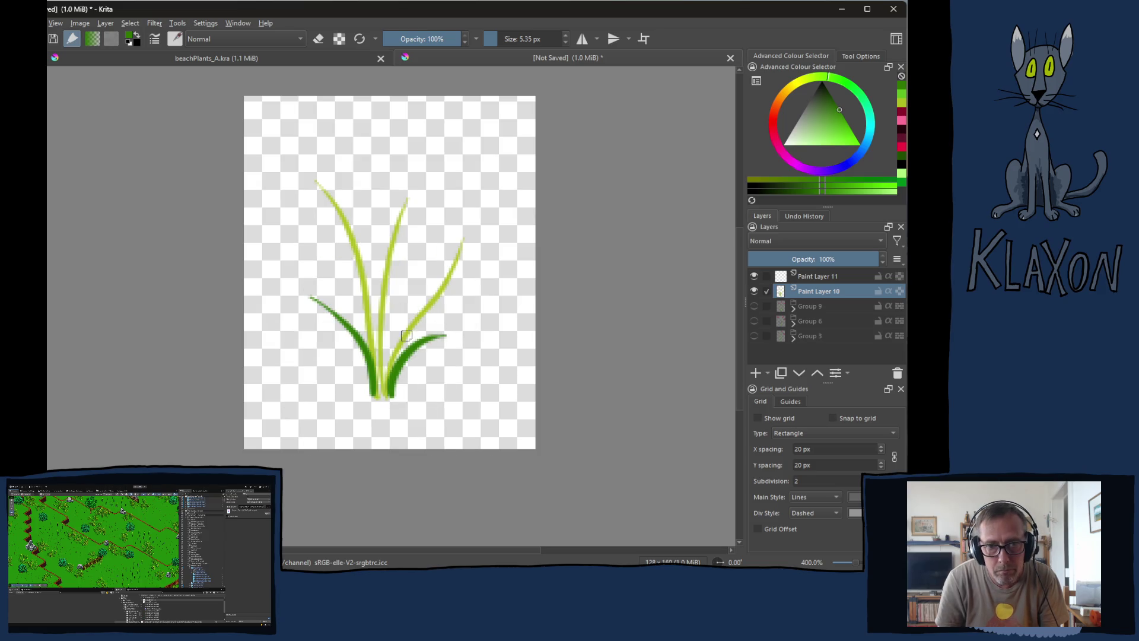
{"action": "left_click_drag", "start_coordinate": [376, 395], "coordinate": [423, 263]}
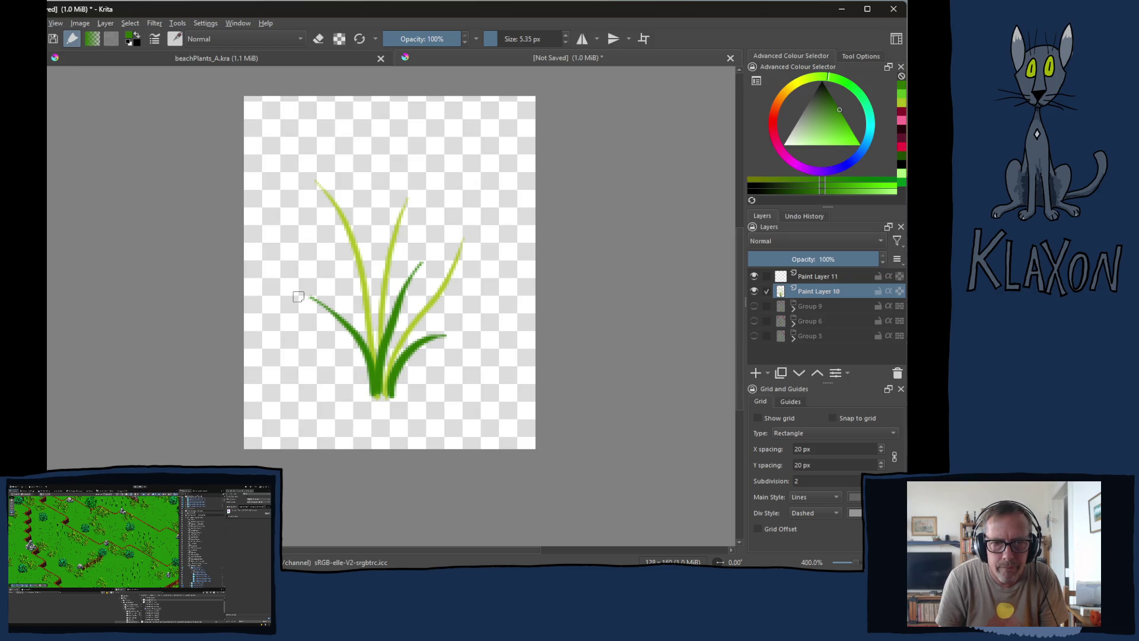
{"action": "right_click", "coordinate": [299, 304]}
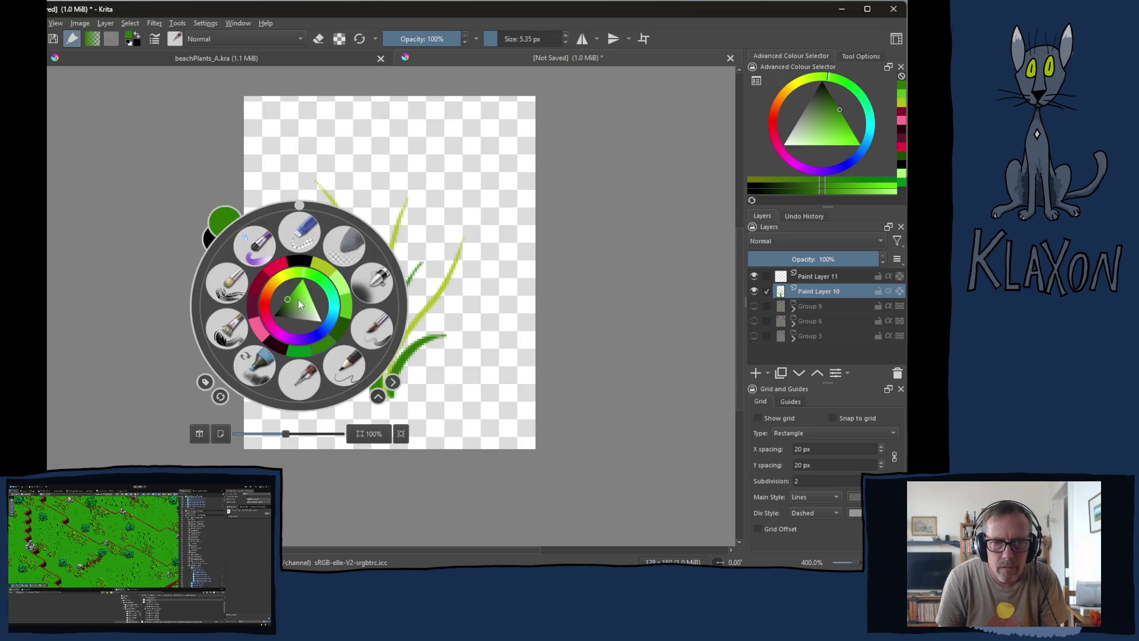
{"action": "left_click", "coordinate": [276, 271]}
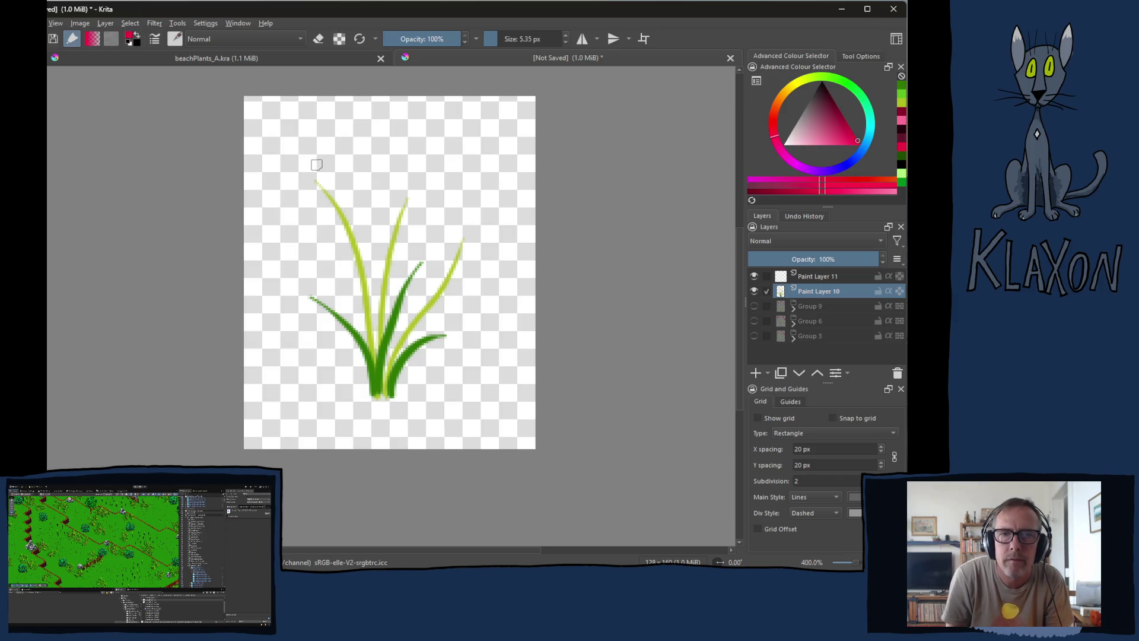
- Paint red flower heads atop the left, middle and right grass stems on Paint Layer 10
{"action": "mouse_move", "coordinate": [309, 168]}
{"action": "left_mouse_down"}
{"action": "mouse_move", "coordinate": [309, 181]}
{"action": "mouse_move", "coordinate": [323, 169]}
{"action": "mouse_move", "coordinate": [312, 181]}
{"action": "left_mouse_up"}
{"action": "mouse_move", "coordinate": [422, 181]}
{"action": "left_mouse_down"}
{"action": "mouse_move", "coordinate": [410, 195]}
{"action": "mouse_move", "coordinate": [433, 182]}
{"action": "left_mouse_up"}
{"action": "mouse_move", "coordinate": [464, 239]}
{"action": "left_mouse_down"}
{"action": "mouse_move", "coordinate": [450, 235]}
{"action": "mouse_move", "coordinate": [468, 243]}
{"action": "mouse_move", "coordinate": [460, 225]}
{"action": "mouse_move", "coordinate": [464, 237]}
{"action": "mouse_move", "coordinate": [474, 222]}
{"action": "left_mouse_up"}
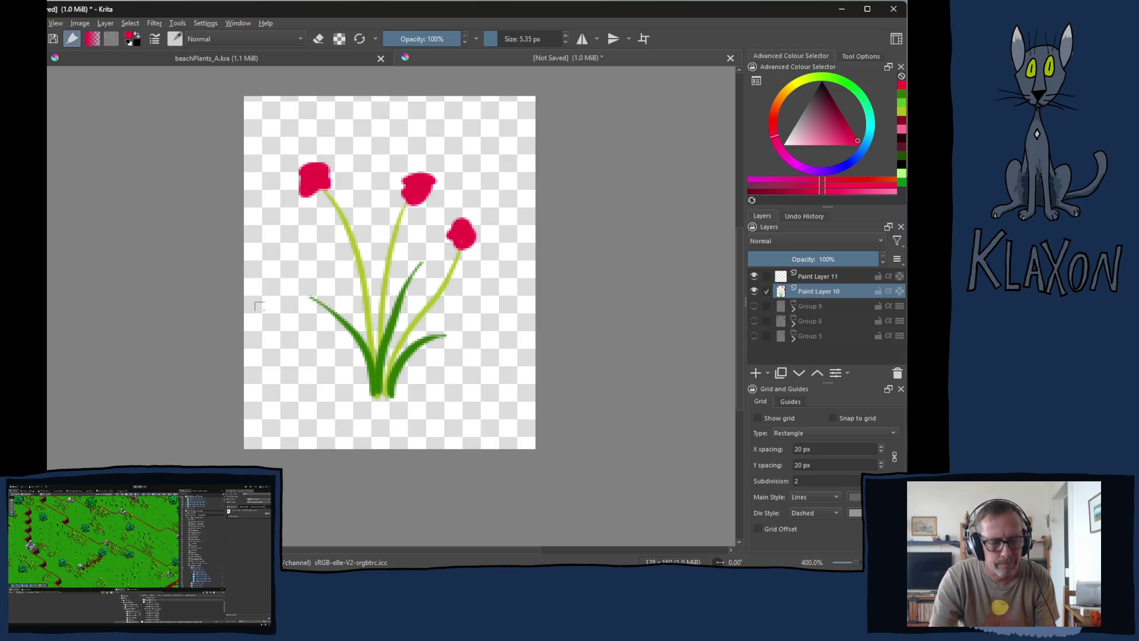
{"action": "key", "text": "alt+Tab"}
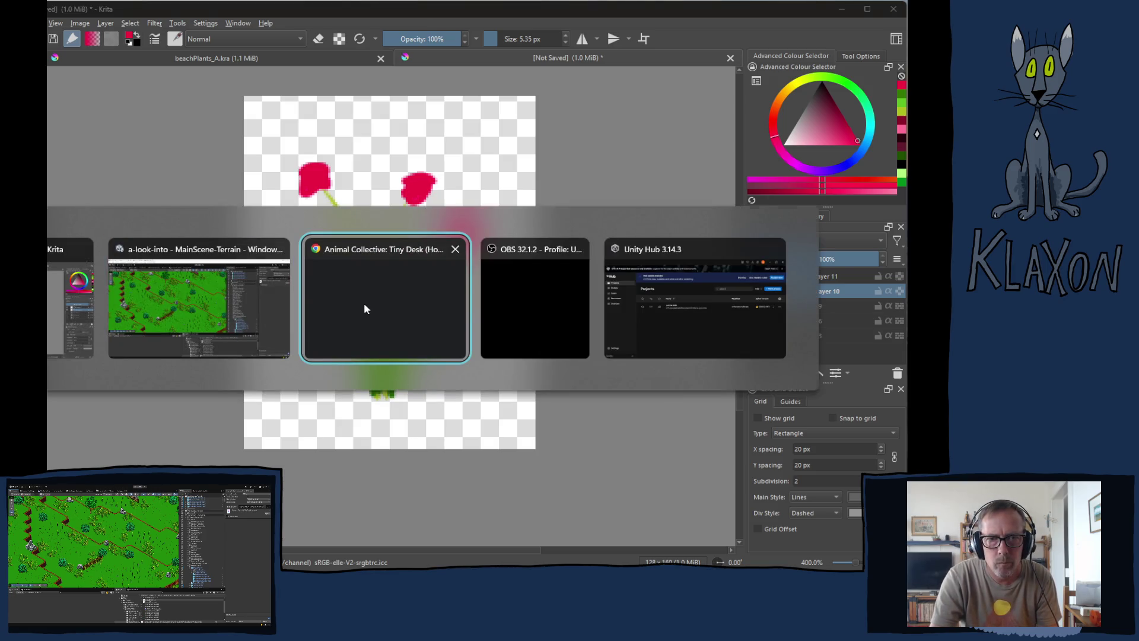
- Pause the Animal Collective Tiny Desk concert video and scroll far down through its comments
{"action": "left_click", "coordinate": [365, 302]}
{"action": "left_click", "coordinate": [356, 356]}
{"action": "scroll", "coordinate": [425, 396], "scroll_direction": "down", "scroll_amount": 5}
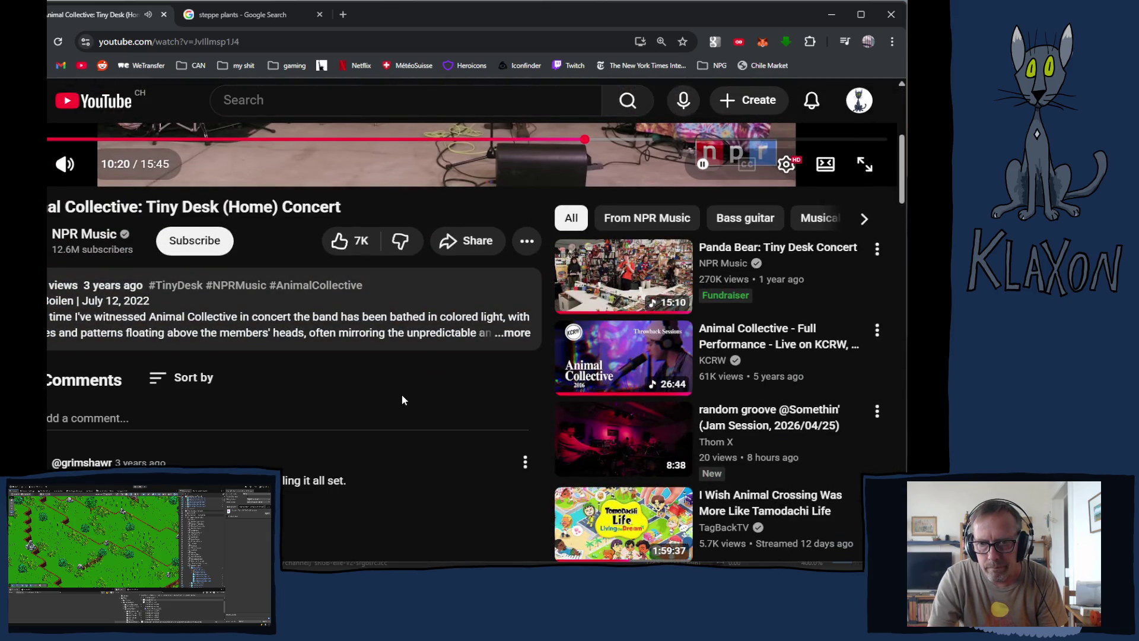
{"action": "scroll", "coordinate": [394, 397], "scroll_direction": "down", "scroll_amount": 4}
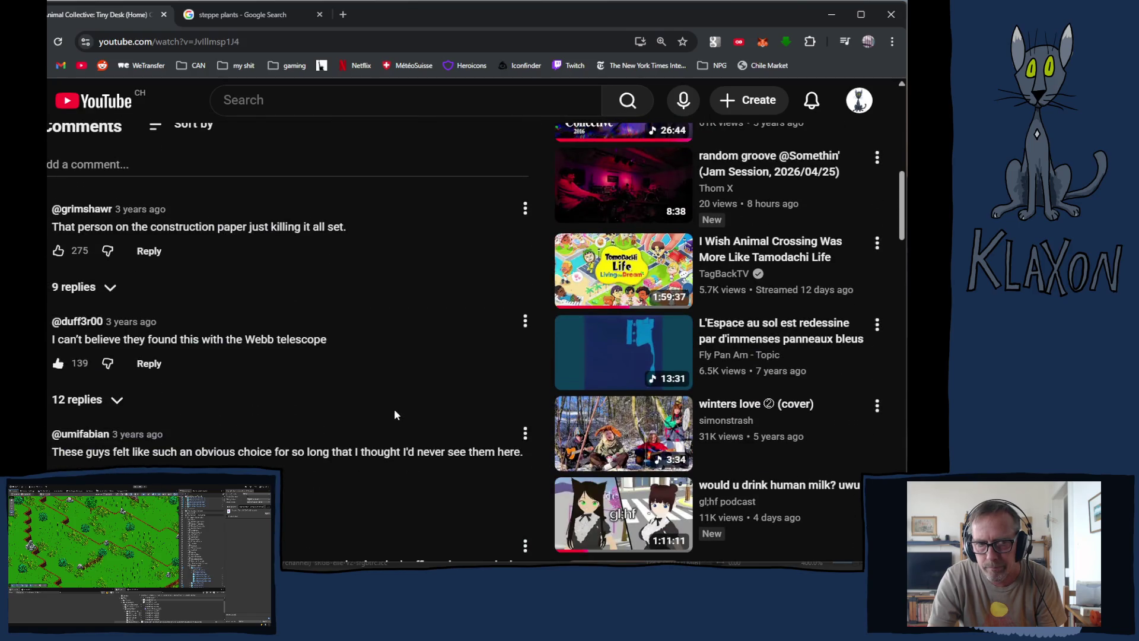
{"action": "scroll", "coordinate": [395, 411], "scroll_direction": "down", "scroll_amount": 5}
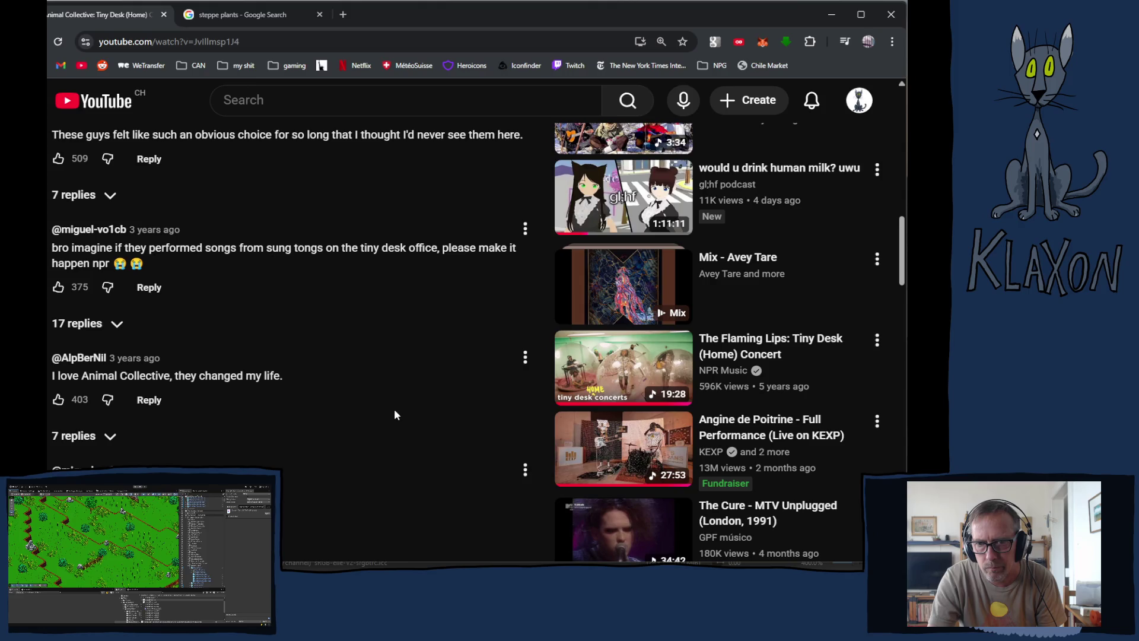
{"action": "scroll", "coordinate": [396, 415], "scroll_direction": "down", "scroll_amount": 4}
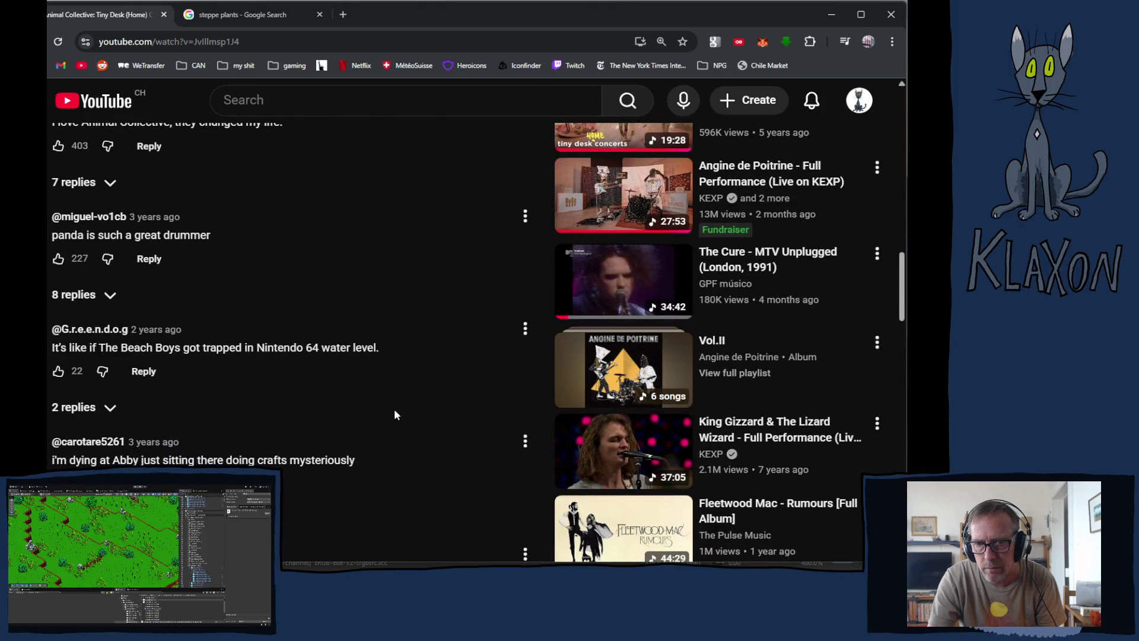
{"action": "scroll", "coordinate": [395, 414], "scroll_direction": "down", "scroll_amount": 4}
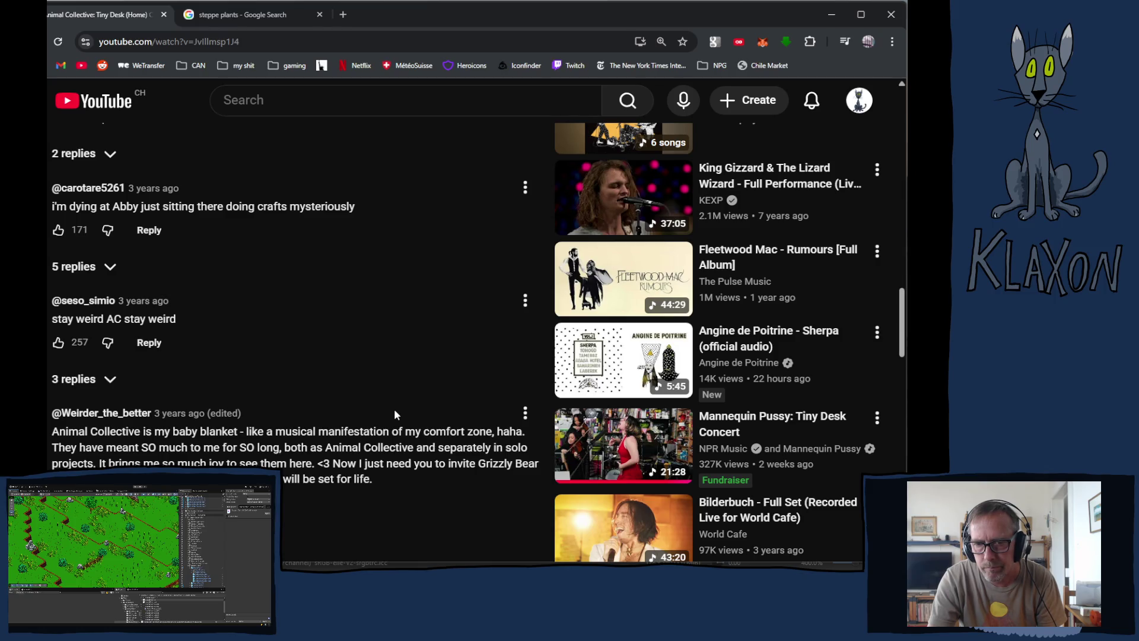
{"action": "scroll", "coordinate": [395, 413], "scroll_direction": "down", "scroll_amount": 6}
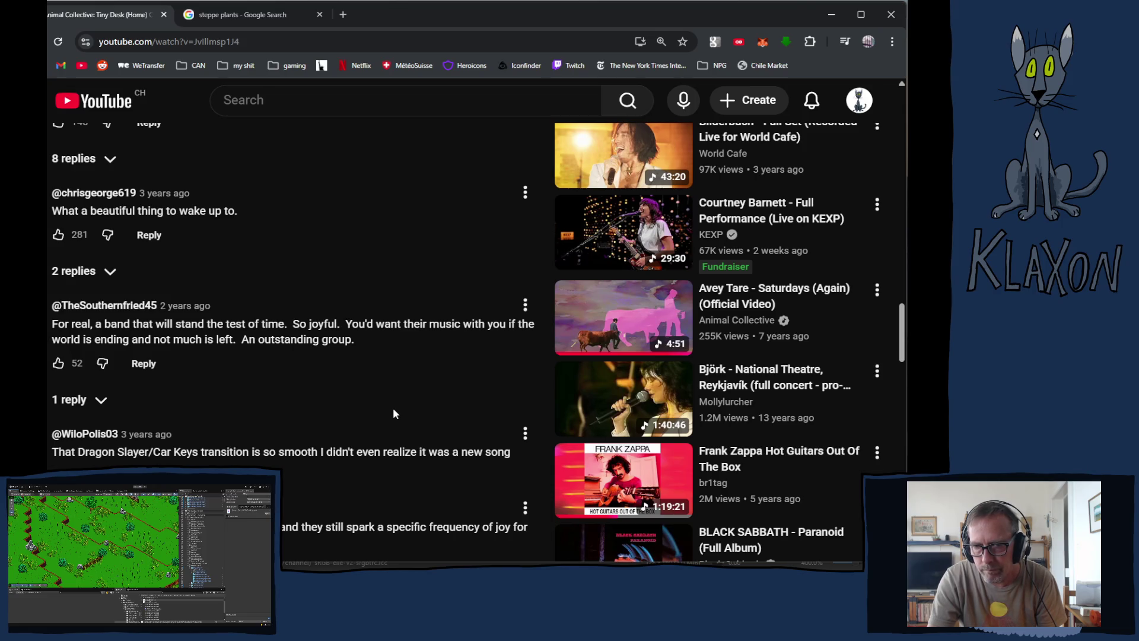
{"action": "scroll", "coordinate": [393, 413], "scroll_direction": "down", "scroll_amount": 4}
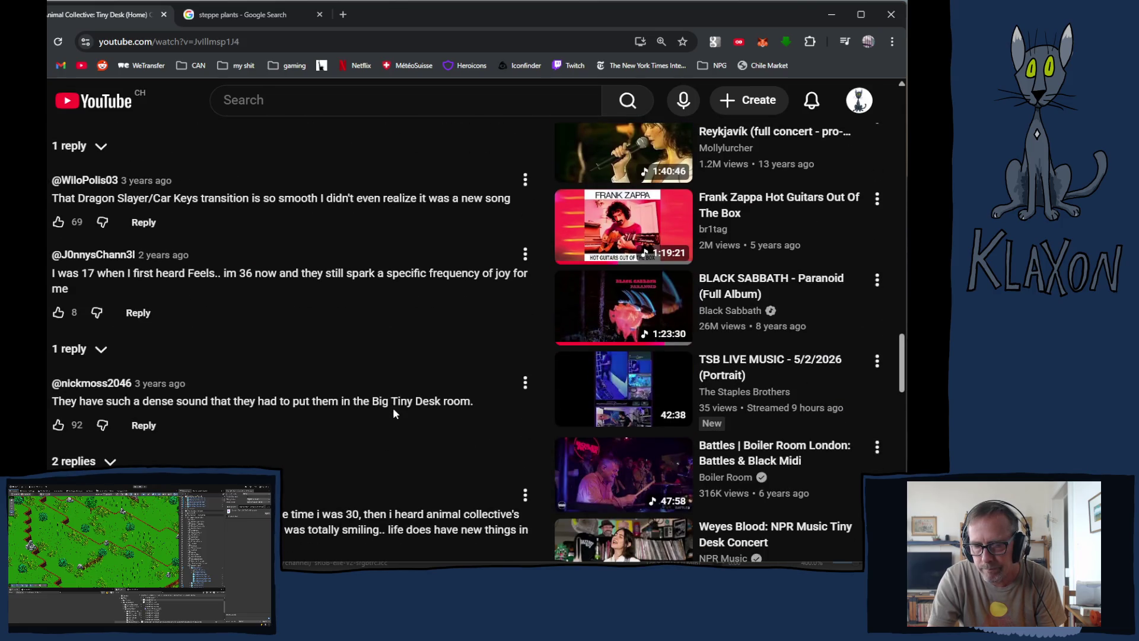
{"action": "scroll", "coordinate": [393, 407], "scroll_direction": "down", "scroll_amount": 4}
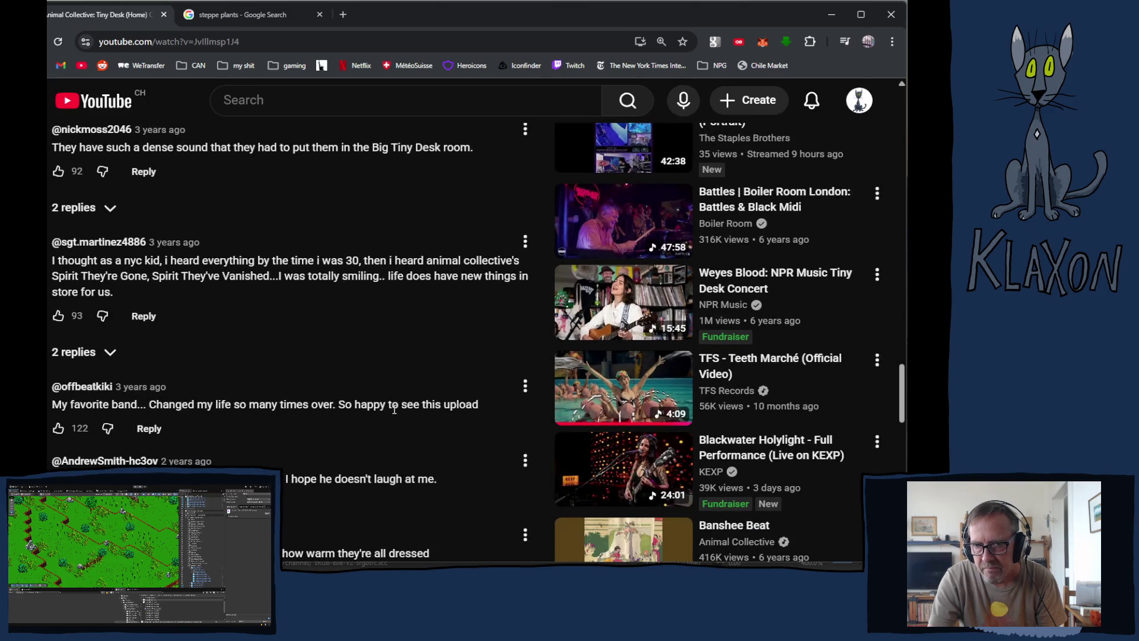
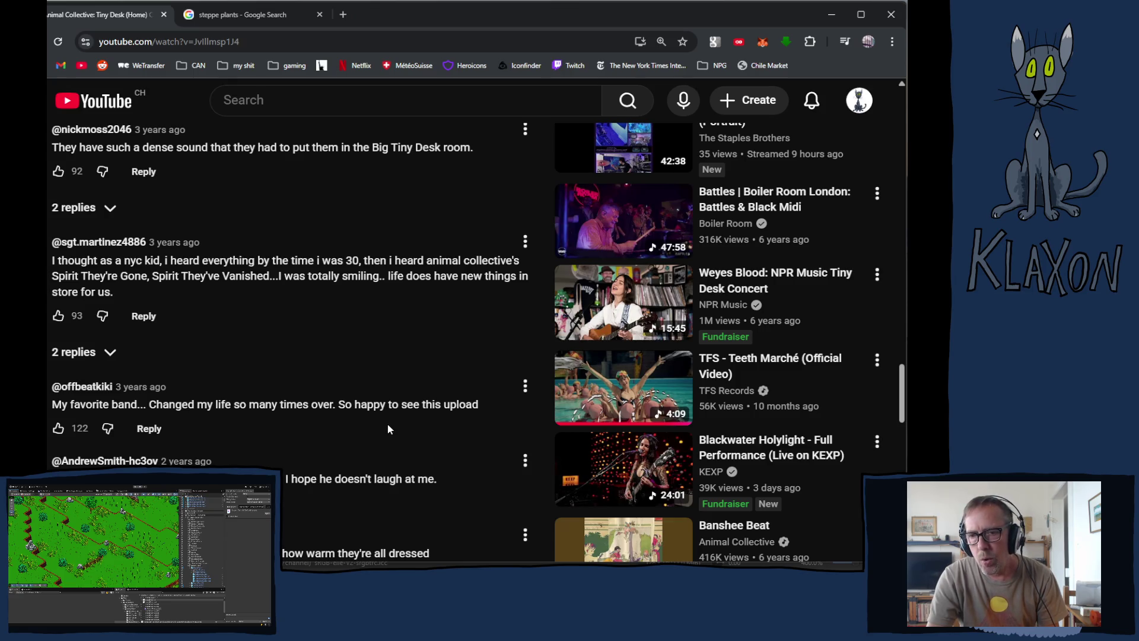
- Scroll past the comments and open the recommended Fly Pan Am video 'De cercle en cercle...'
{"action": "scroll", "coordinate": [389, 428], "scroll_direction": "down", "scroll_amount": 8}
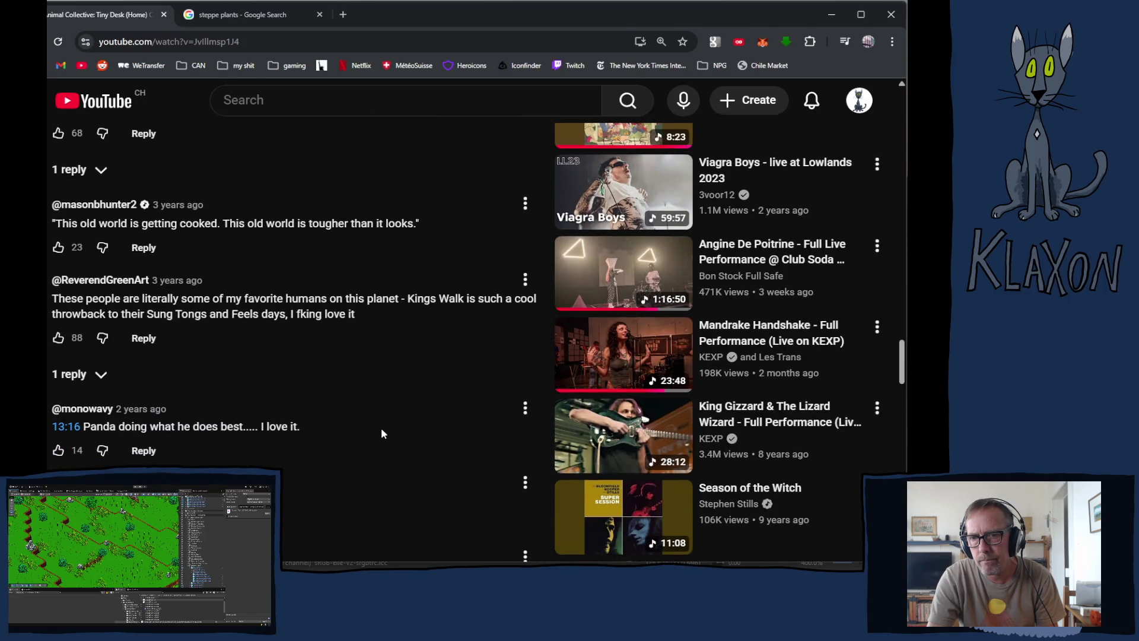
{"action": "scroll", "coordinate": [379, 429], "scroll_direction": "down", "scroll_amount": 5}
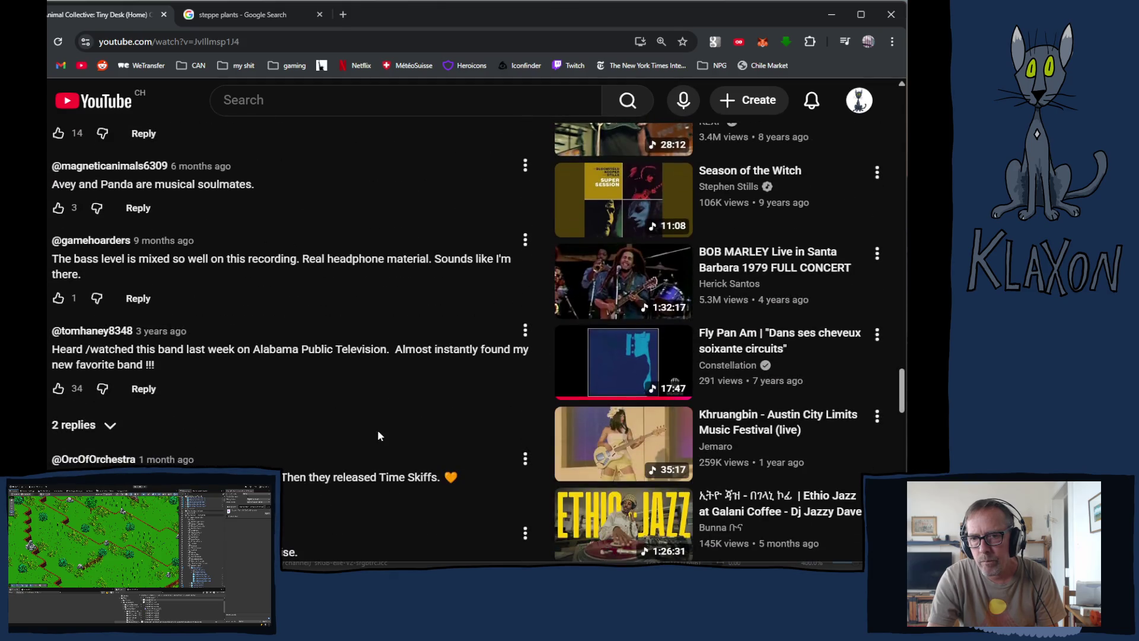
{"action": "scroll", "coordinate": [378, 435], "scroll_direction": "down", "scroll_amount": 5}
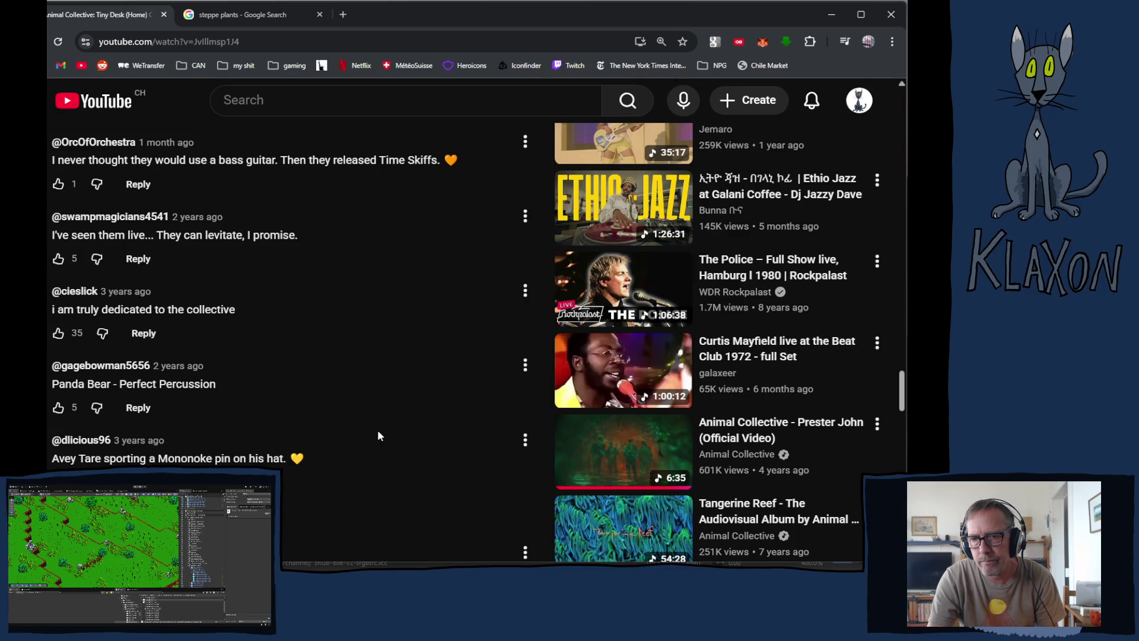
{"action": "scroll", "coordinate": [380, 435], "scroll_direction": "down", "scroll_amount": 6}
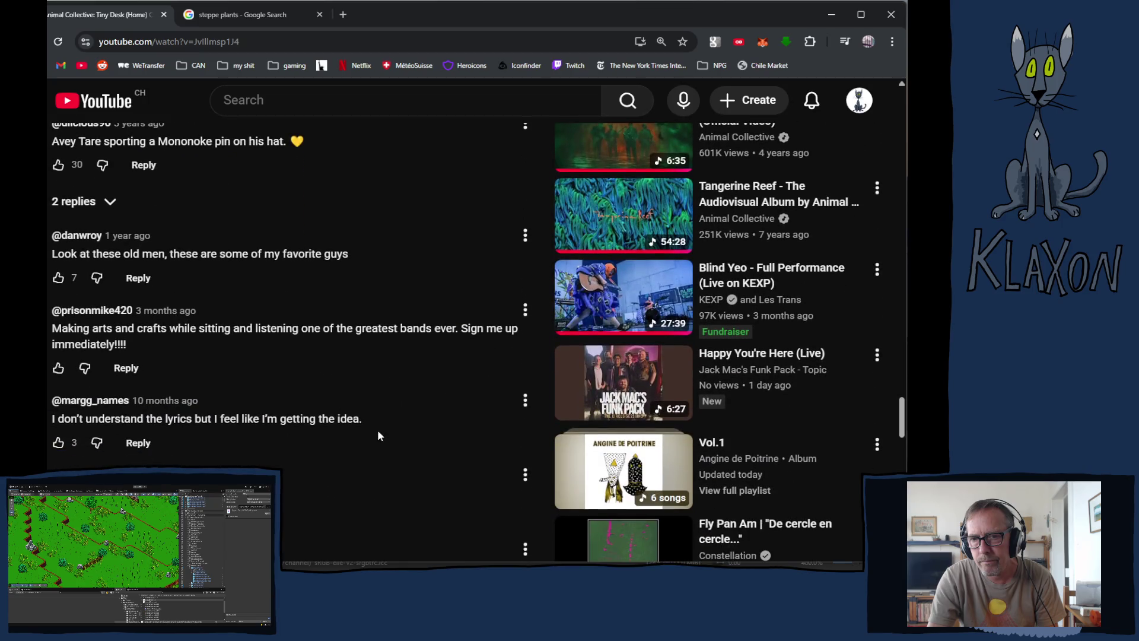
{"action": "scroll", "coordinate": [380, 436], "scroll_direction": "down", "scroll_amount": 2}
{"action": "scroll", "coordinate": [378, 435], "scroll_direction": "down", "scroll_amount": 2}
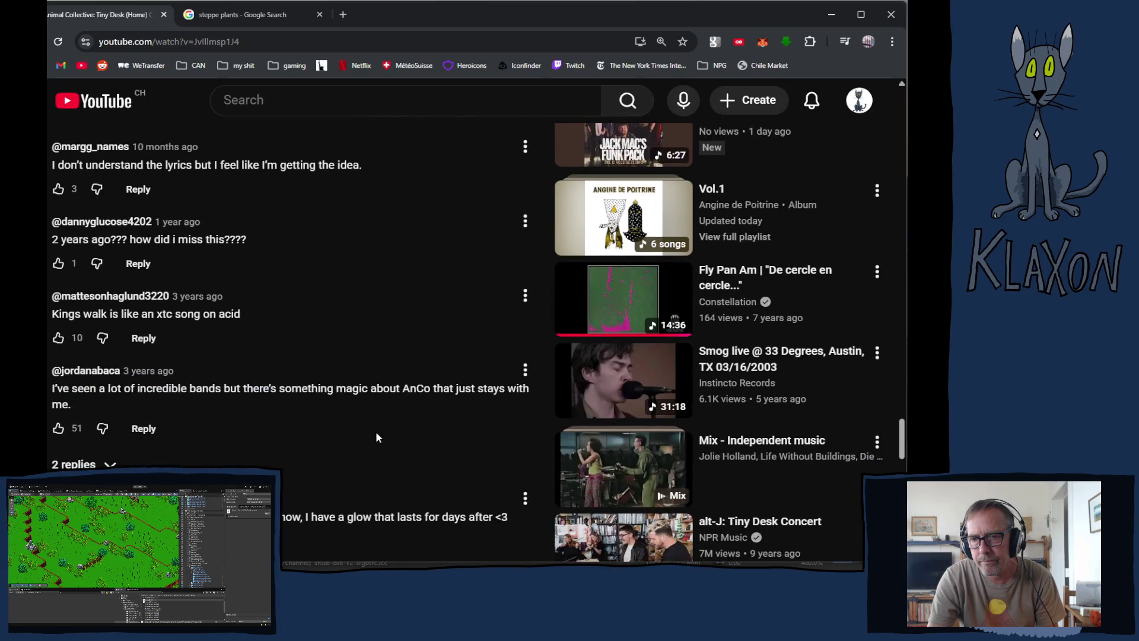
{"action": "scroll", "coordinate": [376, 437], "scroll_direction": "down", "scroll_amount": 1}
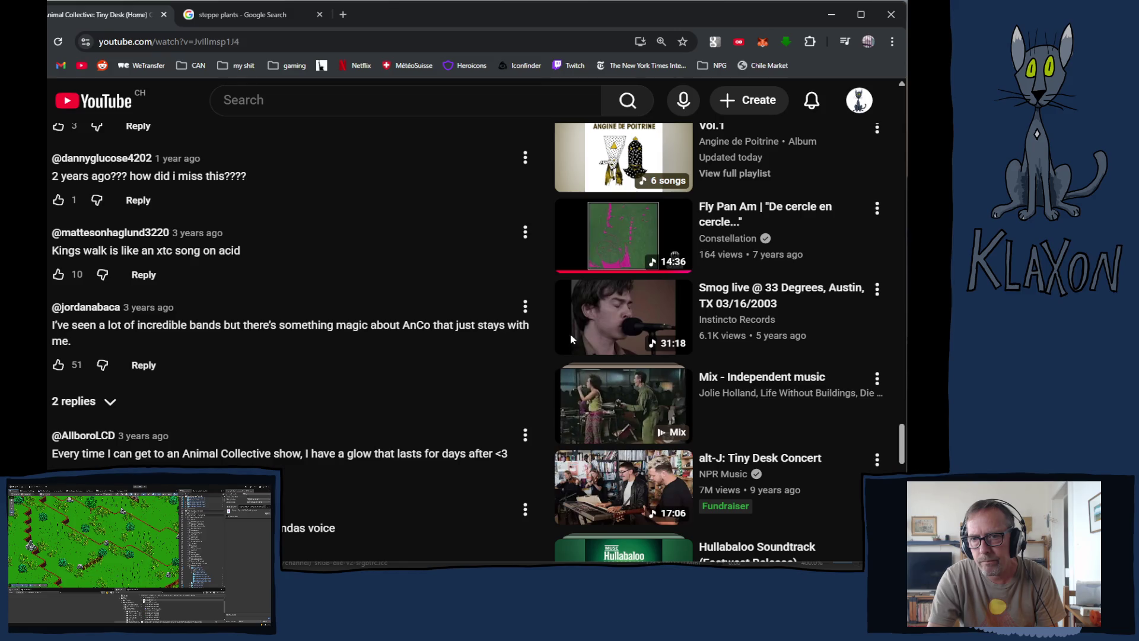
{"action": "left_click", "coordinate": [734, 240]}
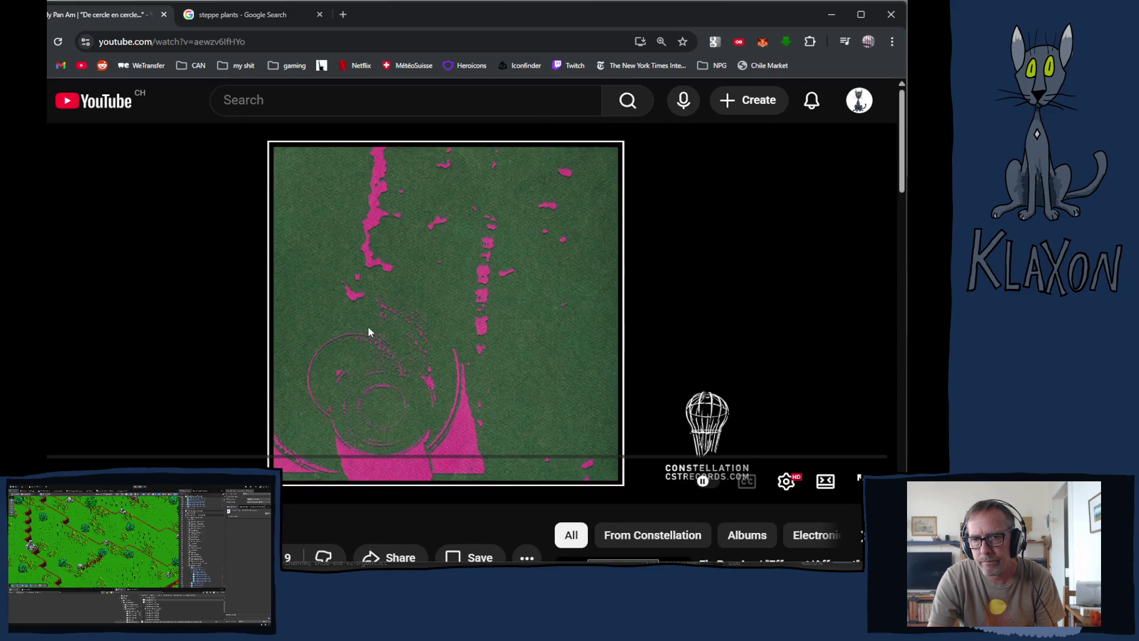
{"action": "left_click", "coordinate": [368, 326]}
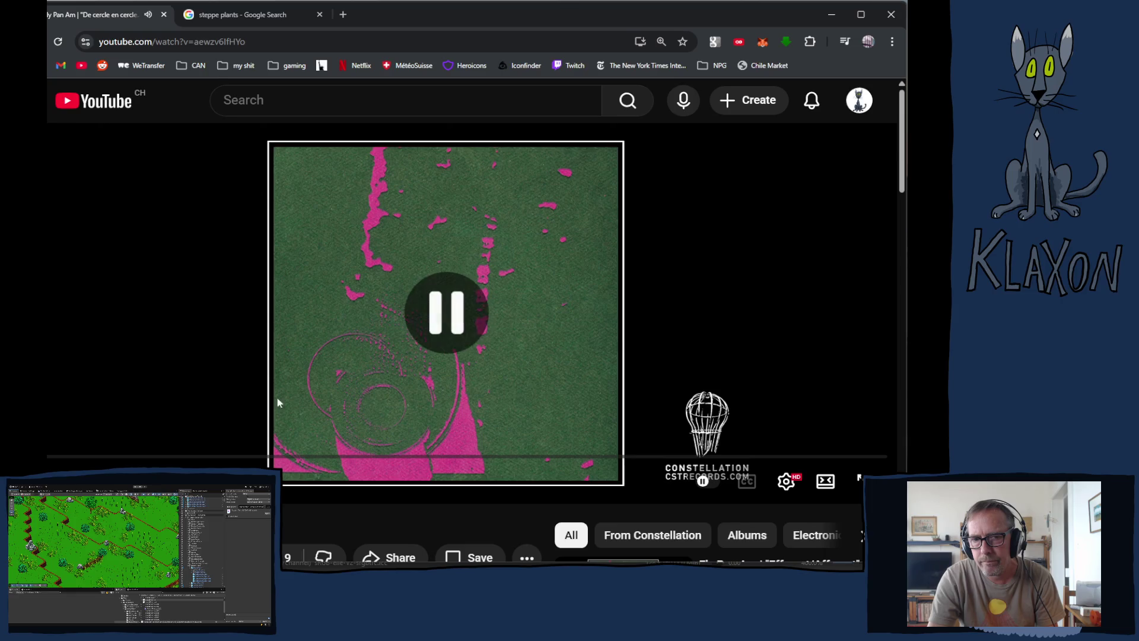
- Go to the Constellation channel page and show its playlists
{"action": "scroll", "coordinate": [273, 403], "scroll_direction": "down", "scroll_amount": 5}
{"action": "left_click", "coordinate": [99, 237]}
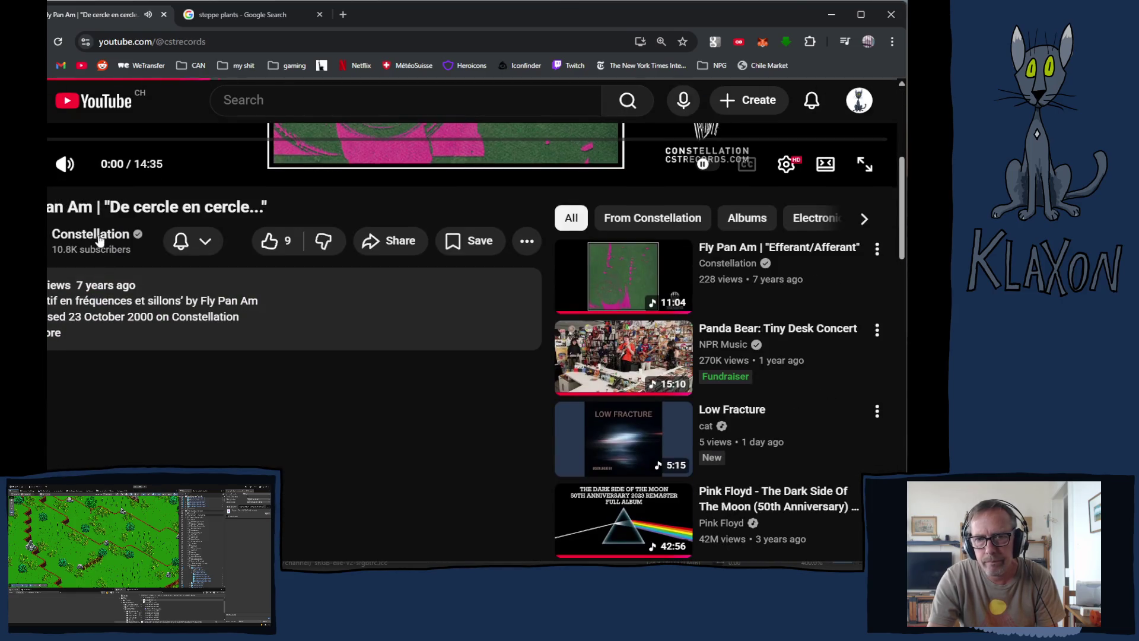
{"action": "scroll", "coordinate": [415, 356], "scroll_direction": "down", "scroll_amount": 2}
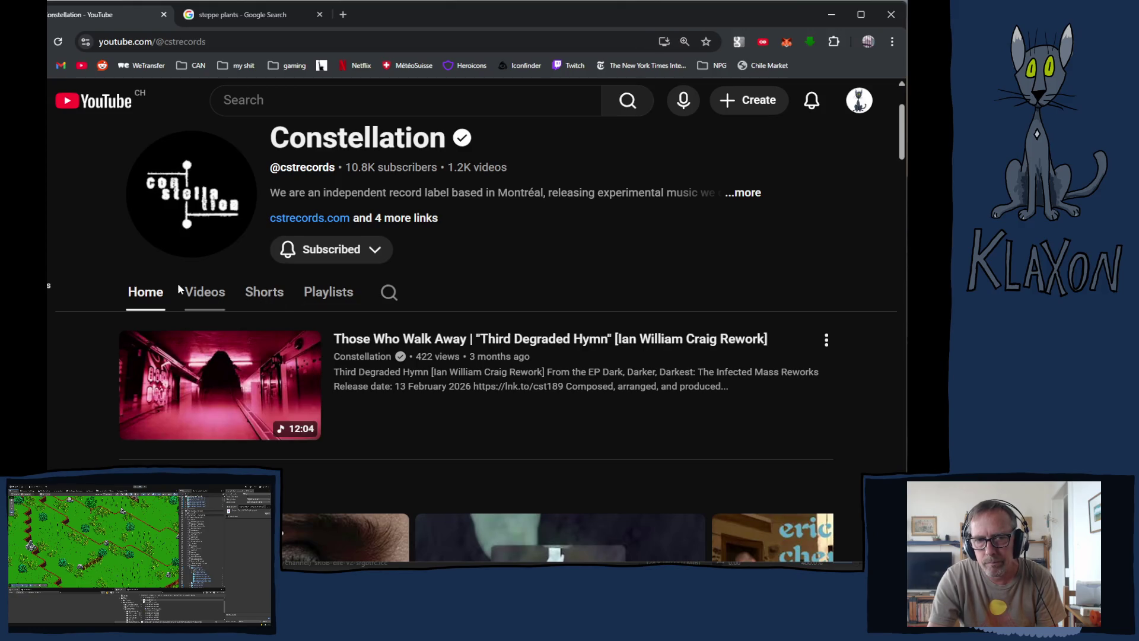
{"action": "left_click", "coordinate": [205, 292]}
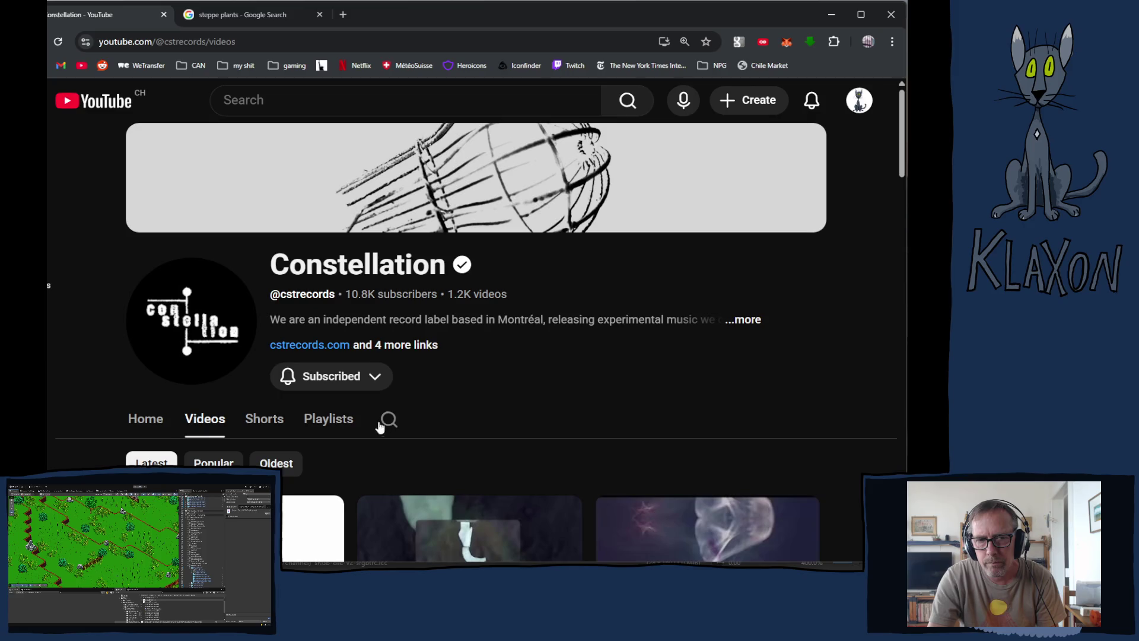
{"action": "left_click", "coordinate": [326, 419]}
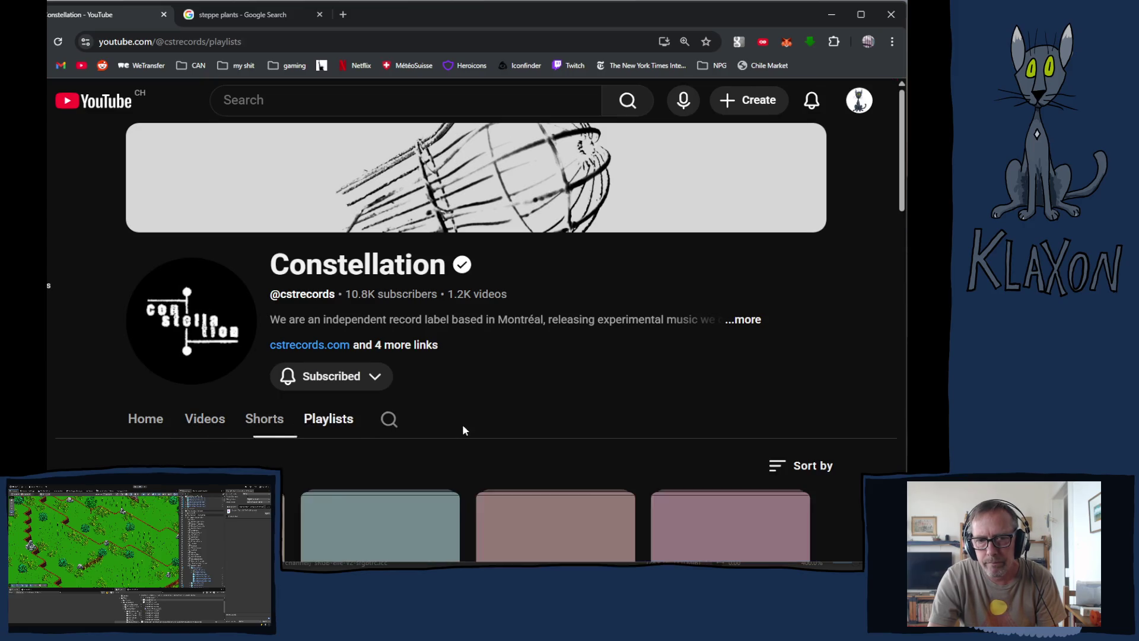
- Play the Fly Pan Am 'Sédatif en fréquences et sillons' playlist, then return to Krita
{"action": "scroll", "coordinate": [464, 420], "scroll_direction": "down", "scroll_amount": 20}
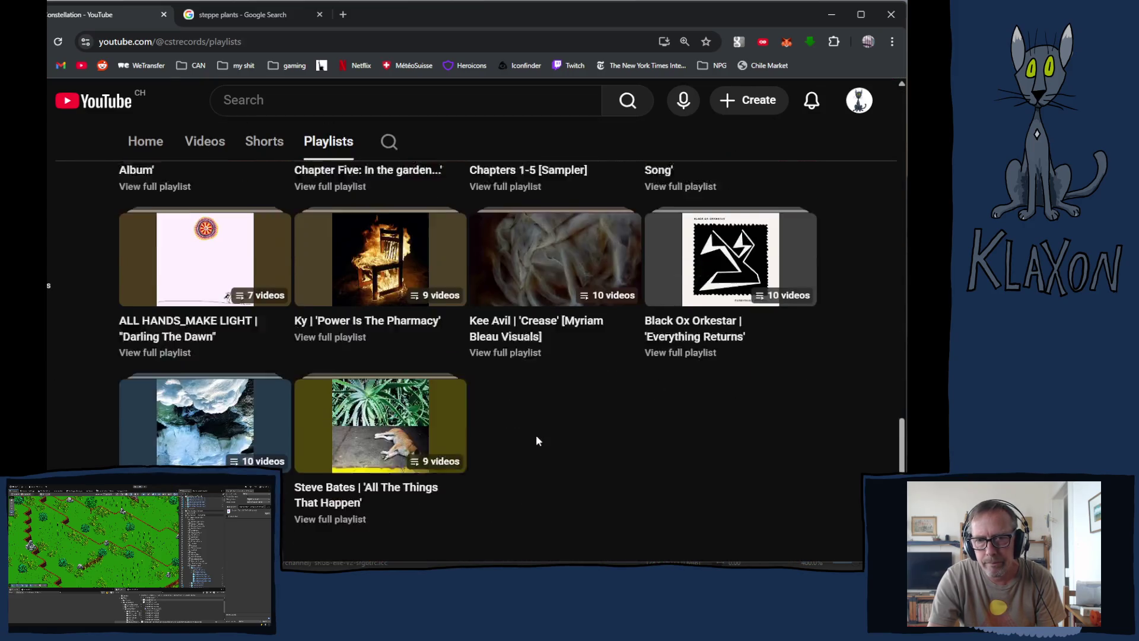
{"action": "scroll", "coordinate": [537, 440], "scroll_direction": "down", "scroll_amount": 12}
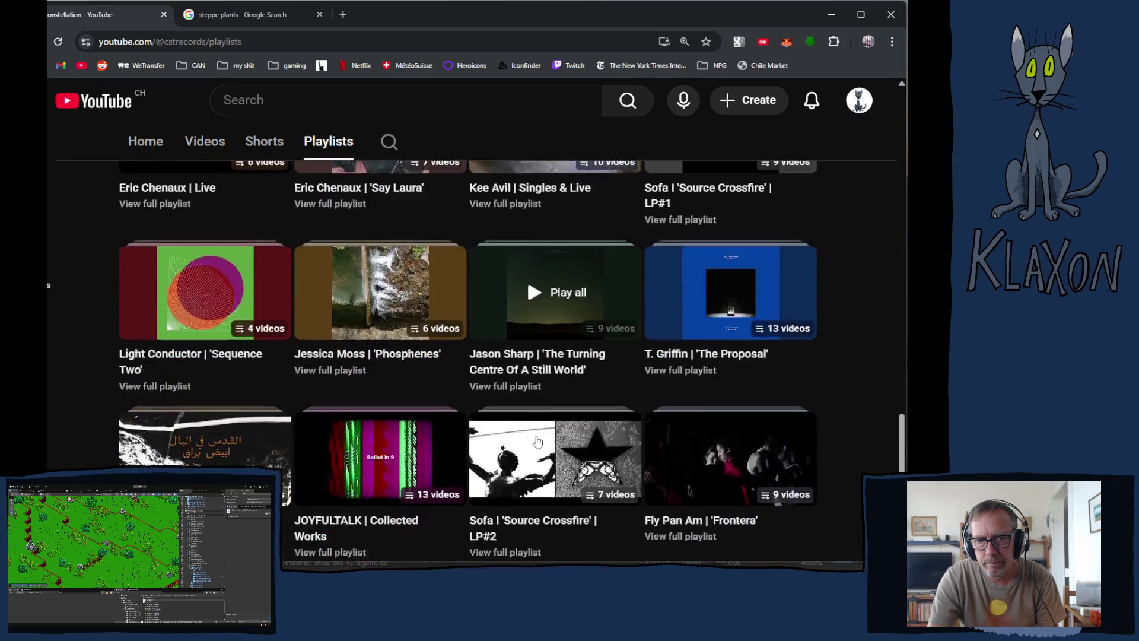
{"action": "scroll", "coordinate": [536, 441], "scroll_direction": "down", "scroll_amount": 8}
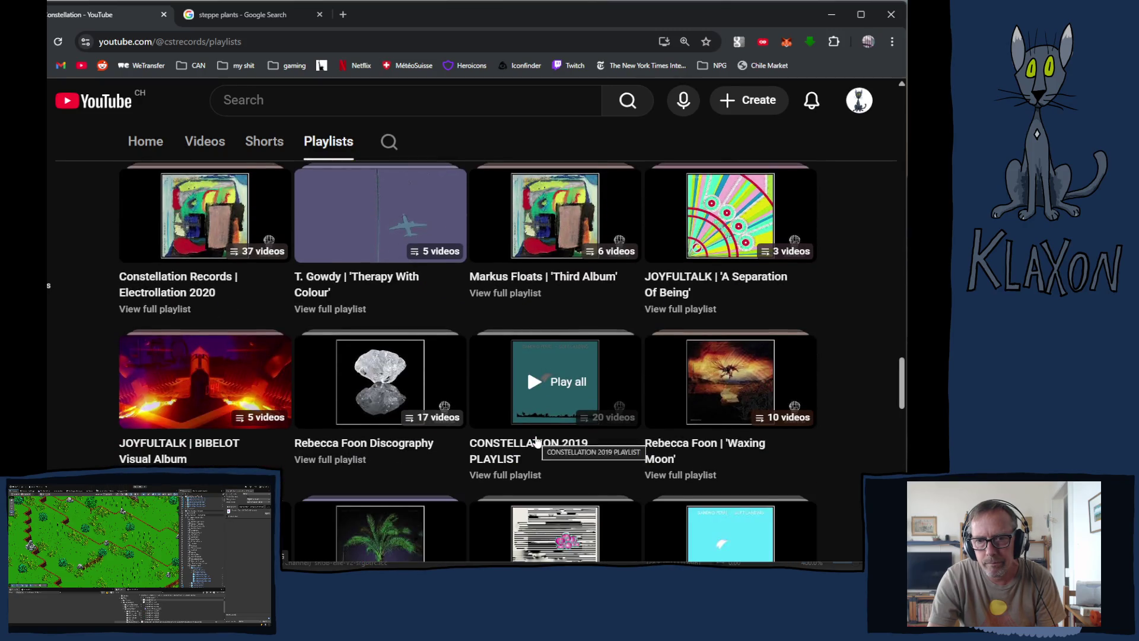
{"action": "scroll", "coordinate": [537, 441], "scroll_direction": "down", "scroll_amount": 15}
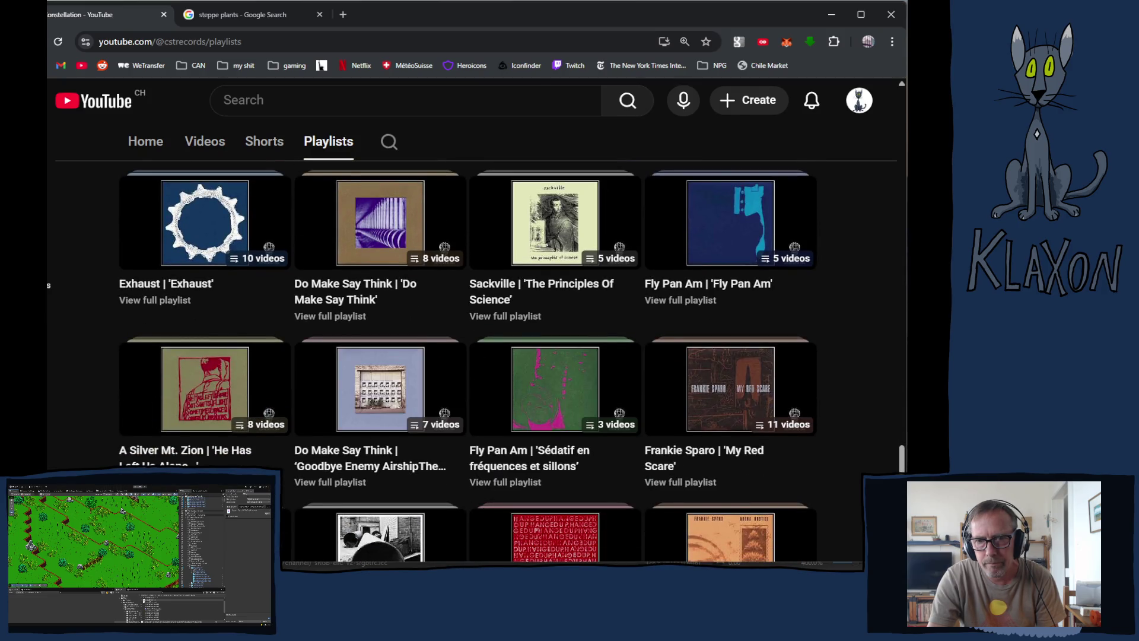
{"action": "left_click", "coordinate": [553, 390]}
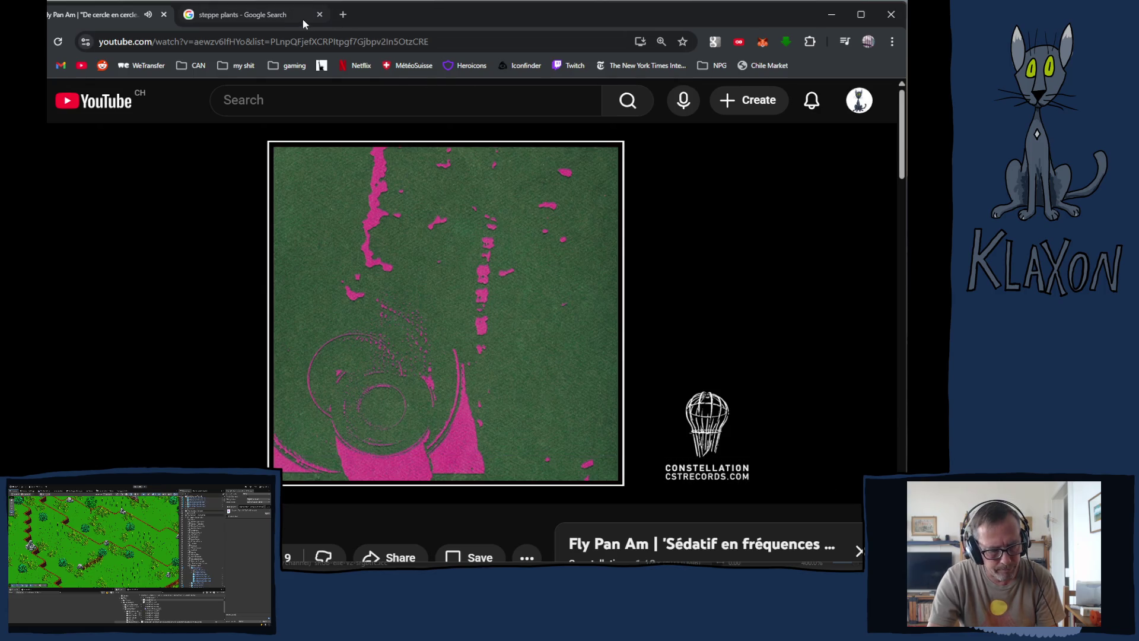
{"action": "key", "text": "alt+Tab"}
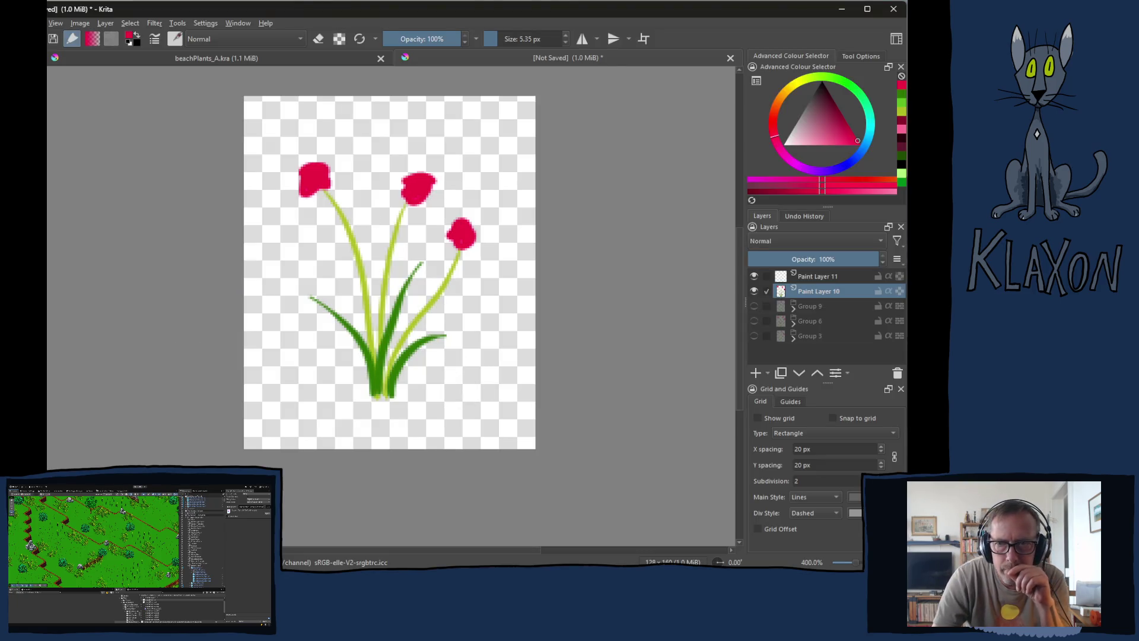
- Make Paint Layer 11 active and switch the painting colour to black
{"action": "left_click", "coordinate": [811, 280]}
{"action": "scroll", "coordinate": [345, 254], "scroll_direction": "up", "scroll_amount": 3, "text": "ctrl"}
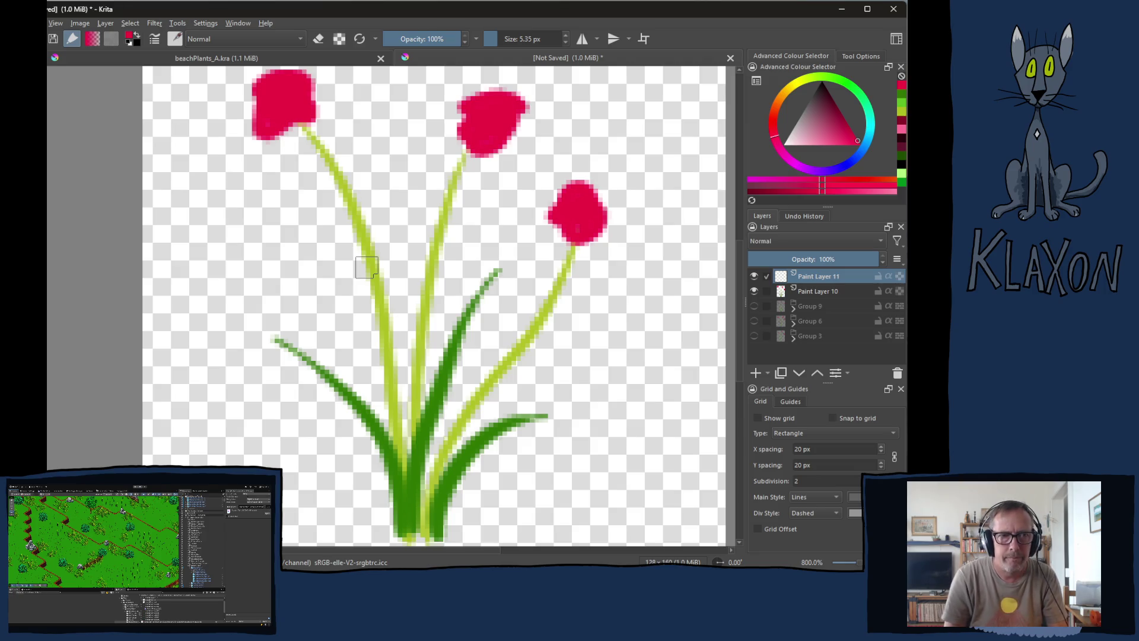
{"action": "right_click", "coordinate": [312, 253]}
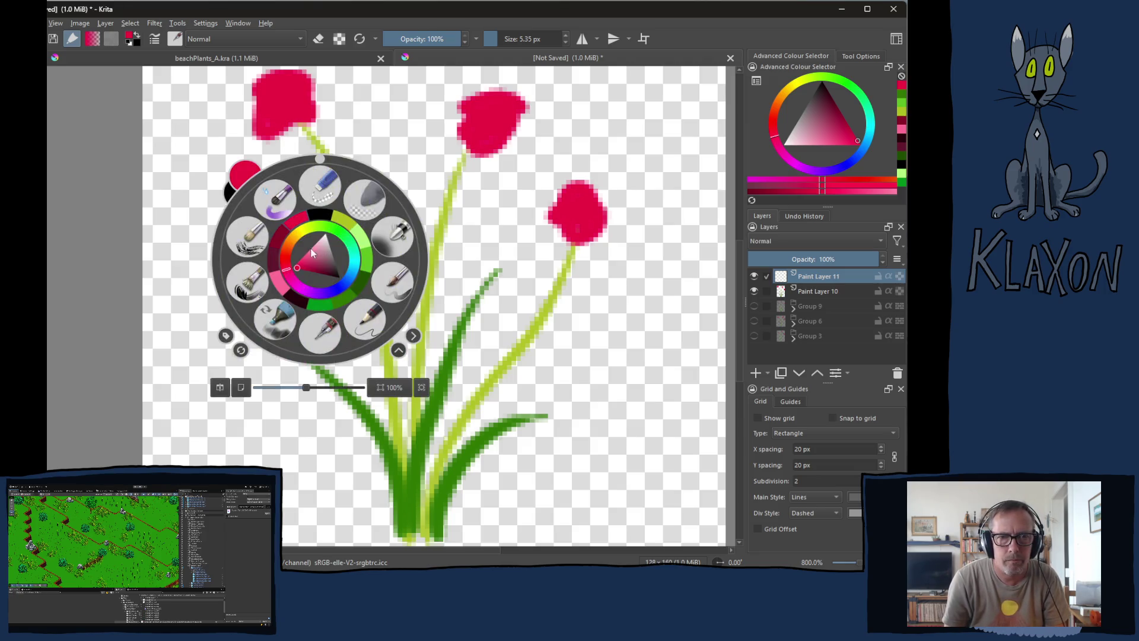
{"action": "left_click", "coordinate": [319, 219]}
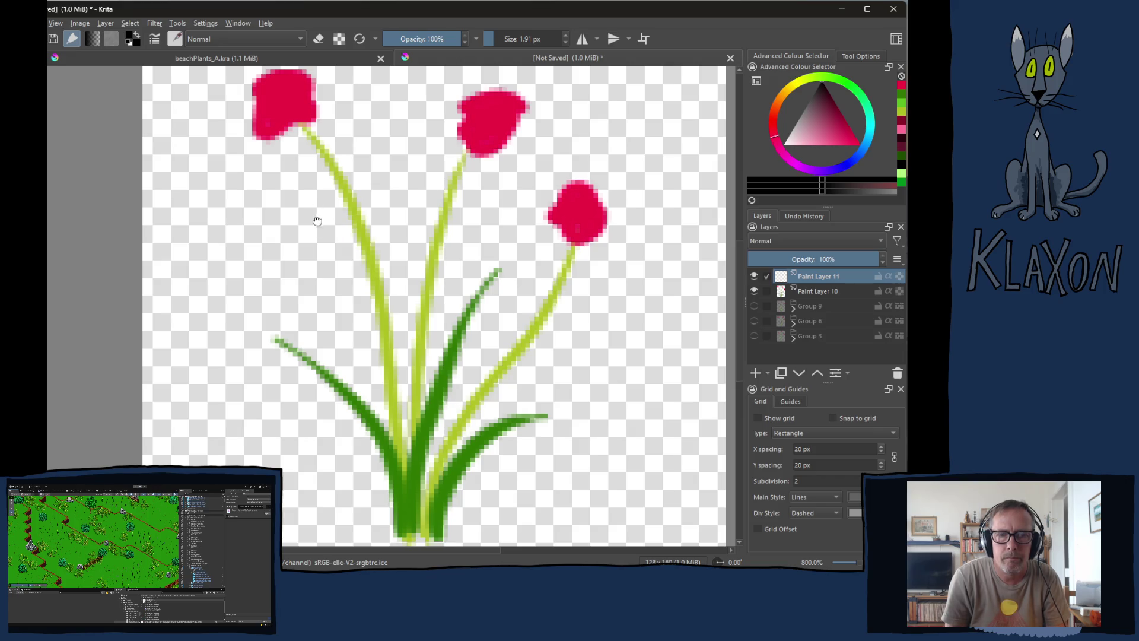
- Outline the left and middle flower heads in black and draw the middle flower's dark centre
{"action": "left_click_drag", "start_coordinate": [315, 221], "coordinate": [326, 299]}
{"action": "mouse_move", "coordinate": [309, 150]}
{"action": "left_mouse_down"}
{"action": "mouse_move", "coordinate": [295, 146]}
{"action": "mouse_move", "coordinate": [261, 169]}
{"action": "mouse_move", "coordinate": [265, 199]}
{"action": "mouse_move", "coordinate": [284, 219]}
{"action": "mouse_move", "coordinate": [333, 178]}
{"action": "mouse_move", "coordinate": [320, 149]}
{"action": "mouse_move", "coordinate": [299, 153]}
{"action": "mouse_move", "coordinate": [302, 178]}
{"action": "left_mouse_up"}
{"action": "mouse_move", "coordinate": [505, 169]}
{"action": "left_mouse_down"}
{"action": "mouse_move", "coordinate": [466, 189]}
{"action": "mouse_move", "coordinate": [470, 222]}
{"action": "mouse_move", "coordinate": [487, 240]}
{"action": "mouse_move", "coordinate": [540, 189]}
{"action": "mouse_move", "coordinate": [519, 169]}
{"action": "mouse_move", "coordinate": [494, 168]}
{"action": "mouse_move", "coordinate": [496, 210]}
{"action": "mouse_move", "coordinate": [506, 197]}
{"action": "left_mouse_up"}
{"action": "left_click_drag", "start_coordinate": [522, 239], "coordinate": [442, 199]}
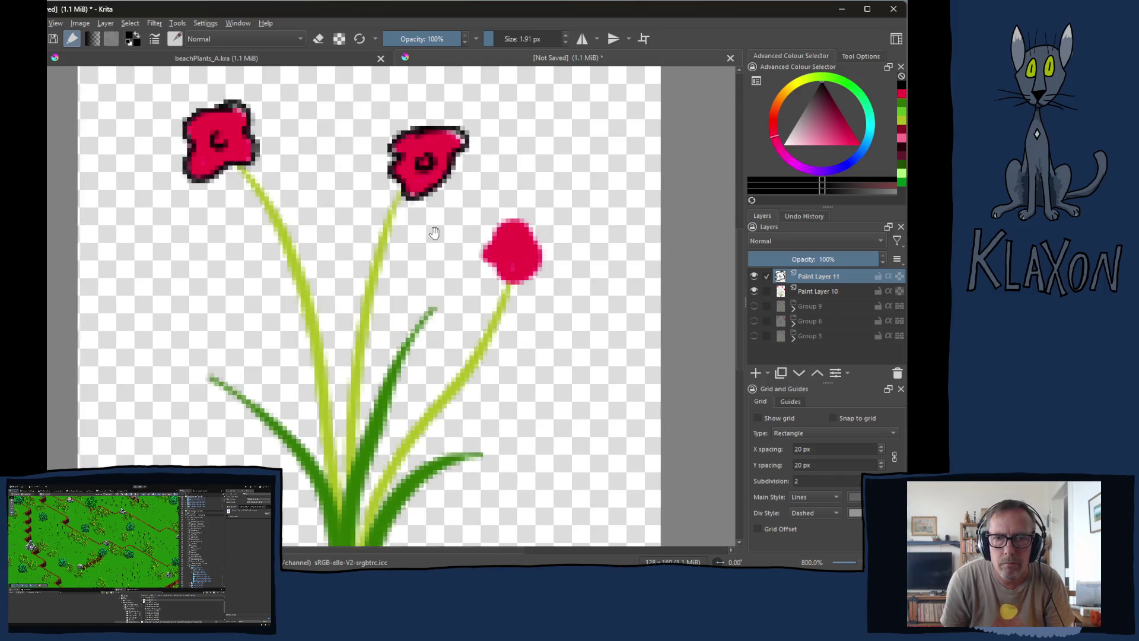
- Outline the right flower head with a dark centre and edge the right grass blade
{"action": "mouse_move", "coordinate": [514, 218]}
{"action": "left_mouse_down"}
{"action": "mouse_move", "coordinate": [480, 249]}
{"action": "mouse_move", "coordinate": [504, 286]}
{"action": "mouse_move", "coordinate": [541, 261]}
{"action": "mouse_move", "coordinate": [531, 229]}
{"action": "mouse_move", "coordinate": [507, 228]}
{"action": "mouse_move", "coordinate": [512, 249]}
{"action": "left_mouse_up"}
{"action": "mouse_move", "coordinate": [449, 341]}
{"action": "left_mouse_down"}
{"action": "mouse_move", "coordinate": [491, 259]}
{"action": "mouse_move", "coordinate": [400, 246]}
{"action": "left_mouse_up"}
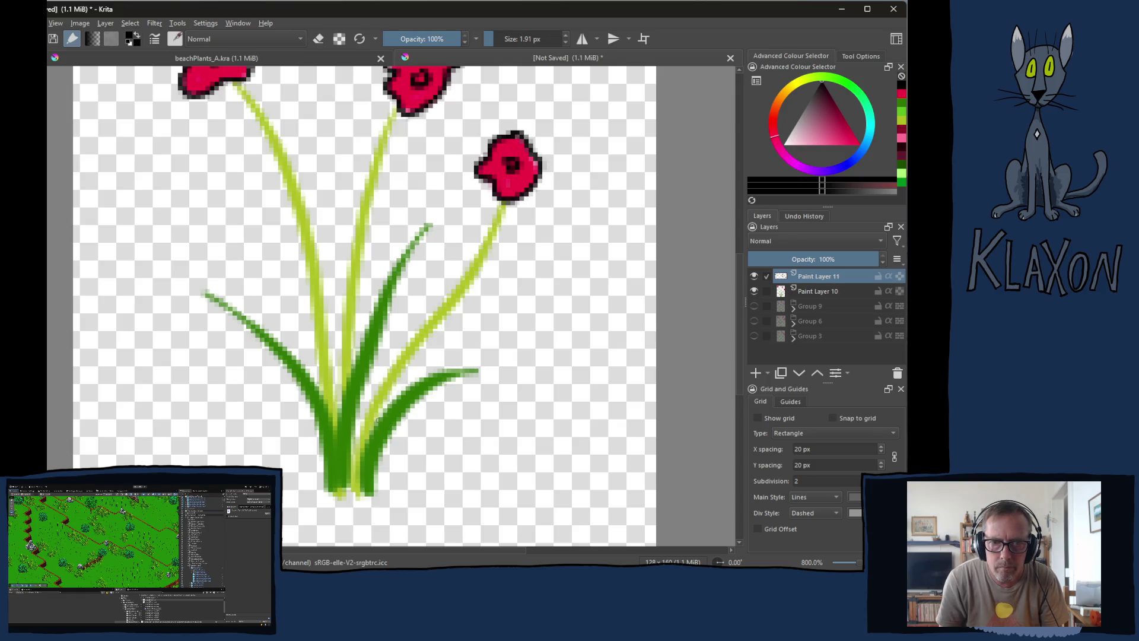
{"action": "mouse_move", "coordinate": [358, 483]}
{"action": "left_mouse_down"}
{"action": "mouse_move", "coordinate": [380, 415]}
{"action": "mouse_move", "coordinate": [443, 356]}
{"action": "left_mouse_up"}
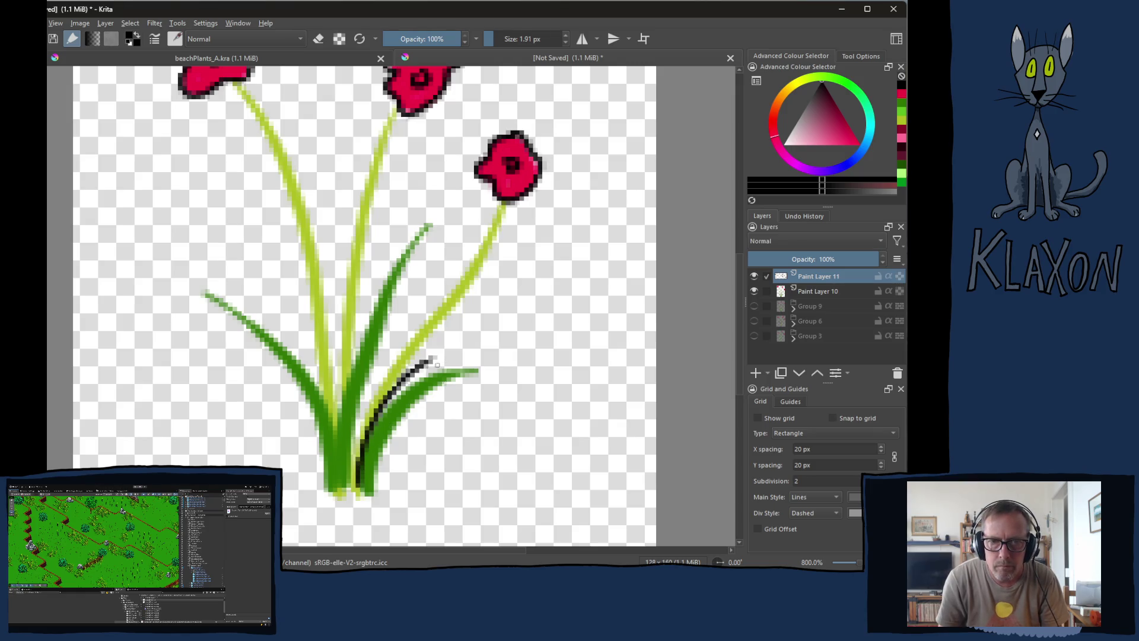
{"action": "key", "text": "ctrl+z"}
{"action": "left_click_drag", "start_coordinate": [374, 500], "coordinate": [423, 400]}
{"action": "left_click_drag", "start_coordinate": [360, 449], "coordinate": [451, 368]}
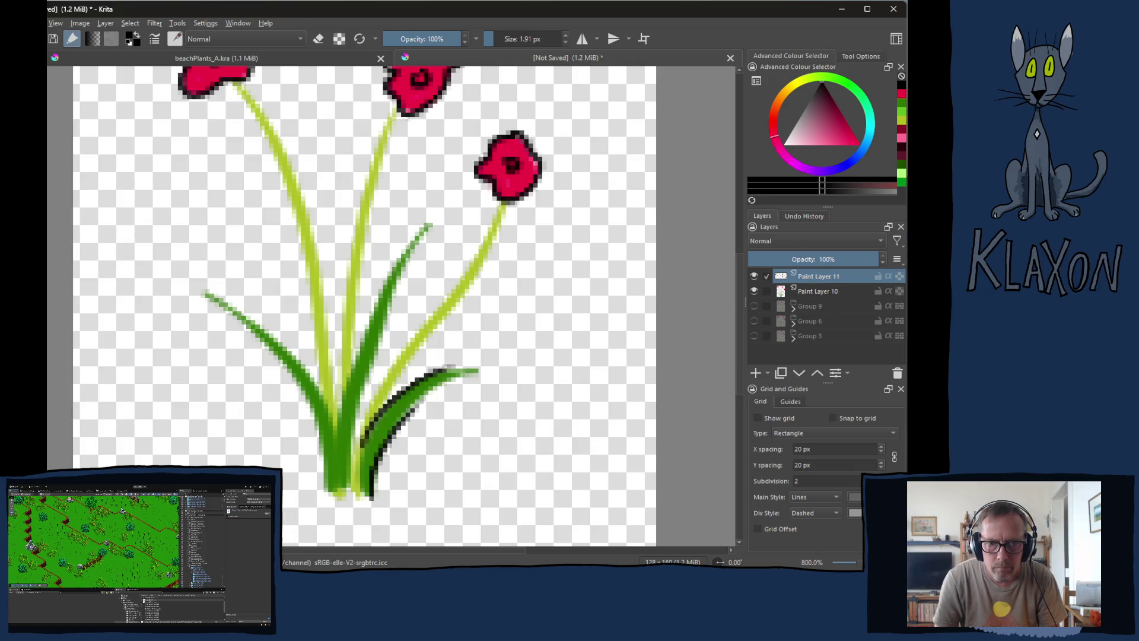
{"action": "mouse_move", "coordinate": [383, 411]}
{"action": "left_mouse_down"}
{"action": "mouse_move", "coordinate": [481, 252]}
{"action": "mouse_move", "coordinate": [472, 288]}
{"action": "mouse_move", "coordinate": [380, 408]}
{"action": "left_mouse_up"}
{"action": "key", "text": "ctrl+z"}
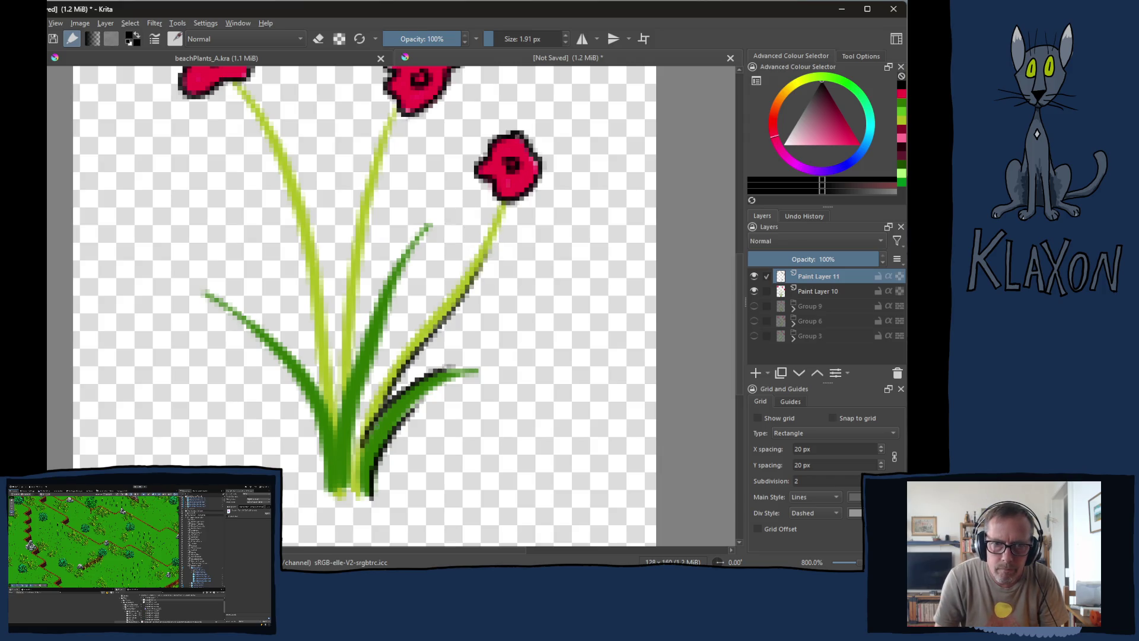
- Outline the stem below the right flower and the edges of the middle and left leaves
{"action": "mouse_move", "coordinate": [499, 201]}
{"action": "left_mouse_down"}
{"action": "mouse_move", "coordinate": [389, 371]}
{"action": "mouse_move", "coordinate": [358, 446]}
{"action": "left_mouse_up"}
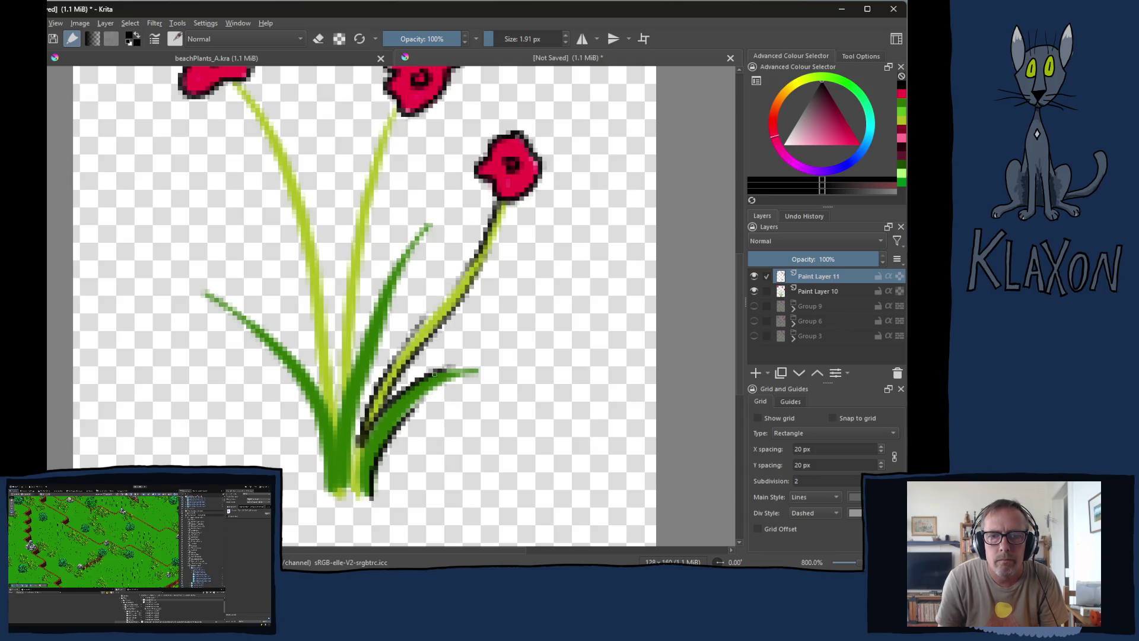
{"action": "mouse_move", "coordinate": [423, 235]}
{"action": "left_mouse_down"}
{"action": "mouse_move", "coordinate": [395, 279]}
{"action": "mouse_move", "coordinate": [356, 412]}
{"action": "mouse_move", "coordinate": [350, 514]}
{"action": "left_mouse_up"}
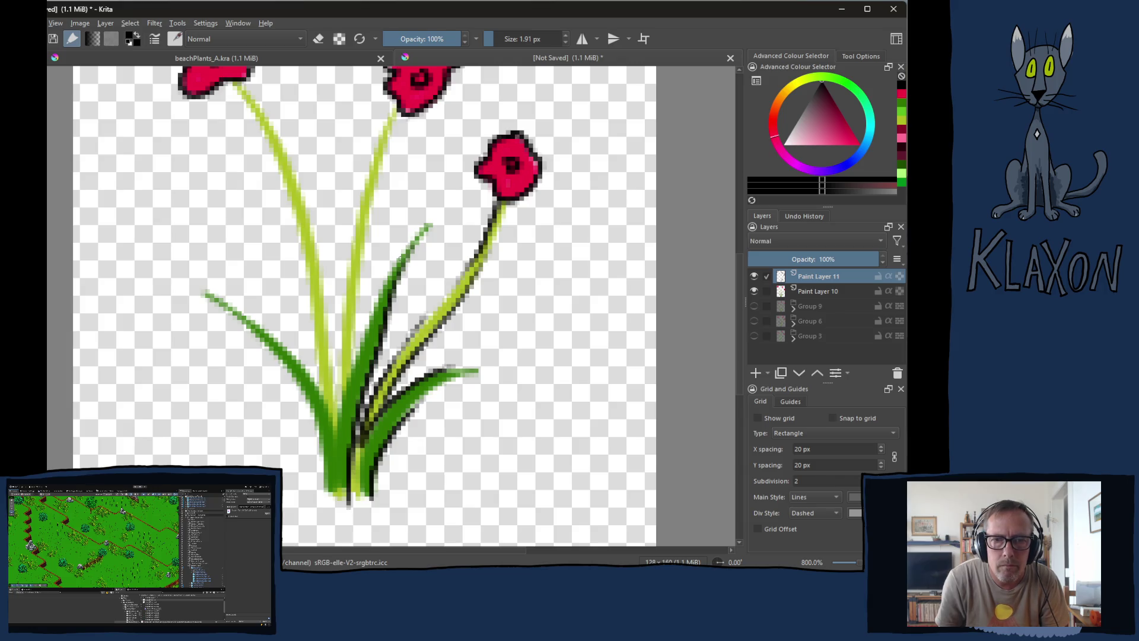
{"action": "mouse_move", "coordinate": [391, 273]}
{"action": "left_mouse_down"}
{"action": "mouse_move", "coordinate": [370, 314]}
{"action": "mouse_move", "coordinate": [340, 454]}
{"action": "left_mouse_up"}
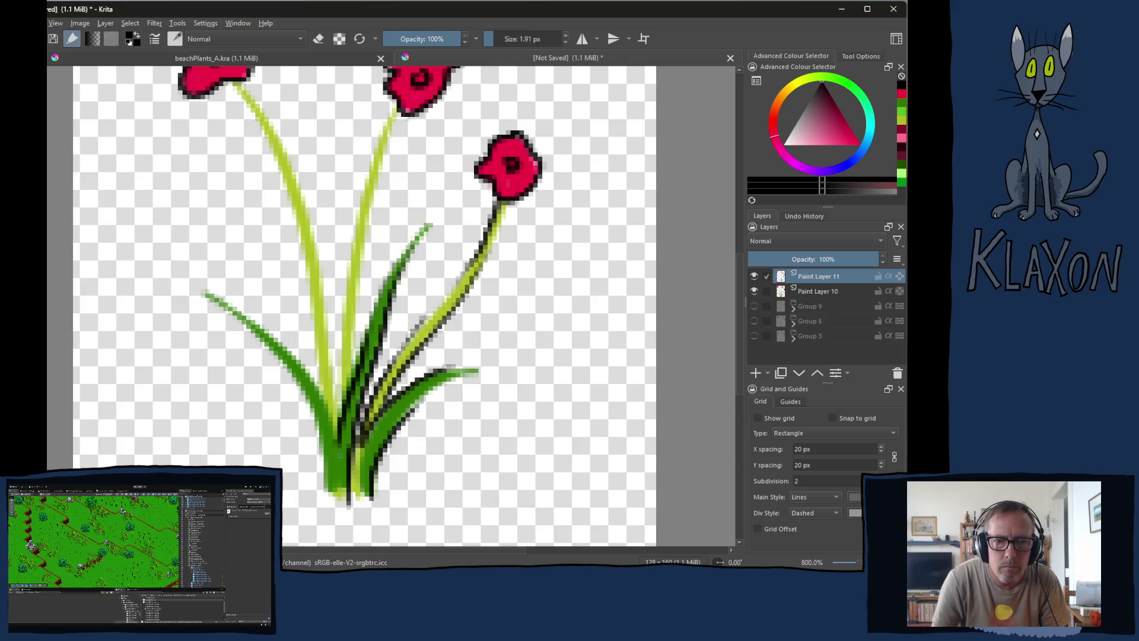
{"action": "mouse_move", "coordinate": [261, 334]}
{"action": "left_mouse_down"}
{"action": "mouse_move", "coordinate": [320, 431]}
{"action": "mouse_move", "coordinate": [335, 501]}
{"action": "left_mouse_up"}
{"action": "mouse_move", "coordinate": [277, 342]}
{"action": "left_mouse_down"}
{"action": "mouse_move", "coordinate": [323, 386]}
{"action": "mouse_move", "coordinate": [279, 214]}
{"action": "left_mouse_up"}
{"action": "key", "text": "ctrl+z"}
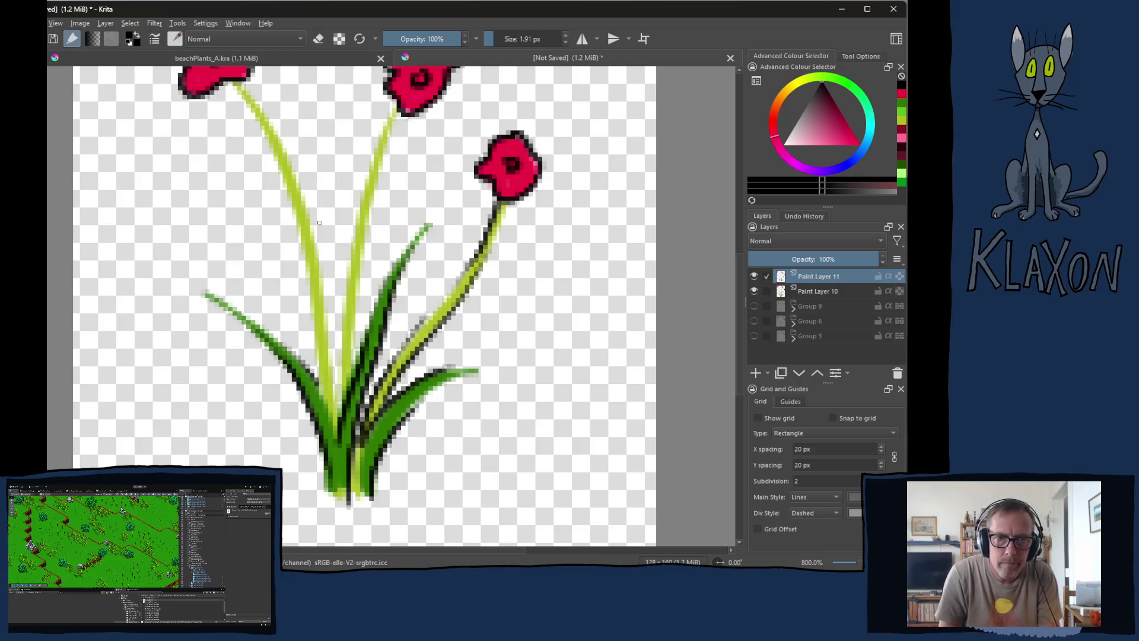
- Paint a dark outline down the left edge of the light-green left stem
{"action": "left_click_drag", "start_coordinate": [291, 202], "coordinate": [316, 392]}
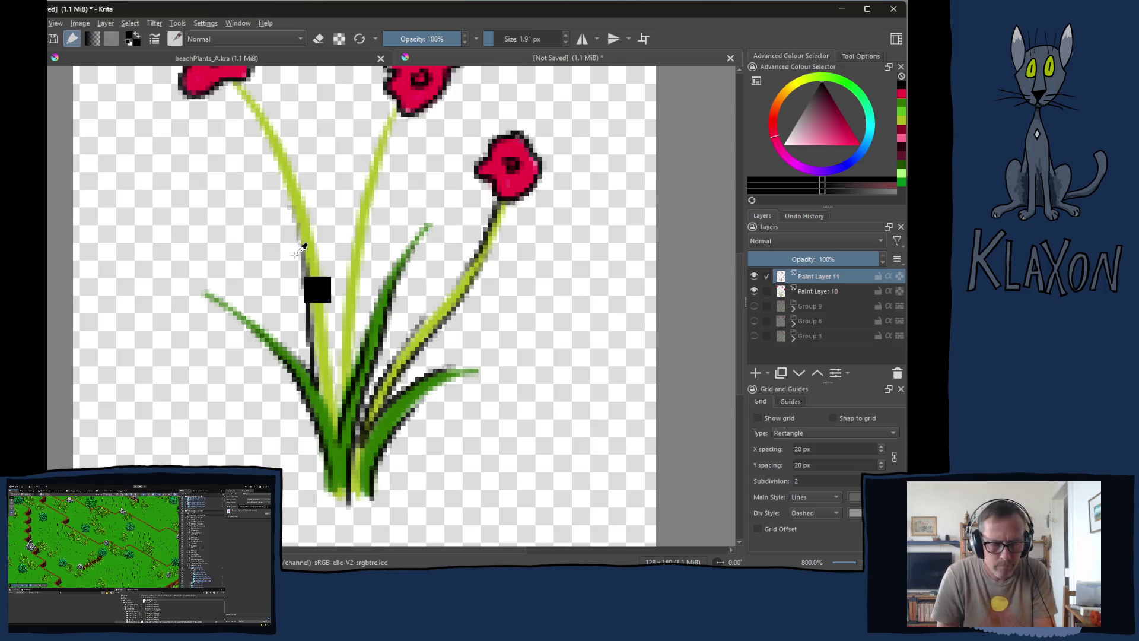
{"action": "key", "text": "ctrl+z"}
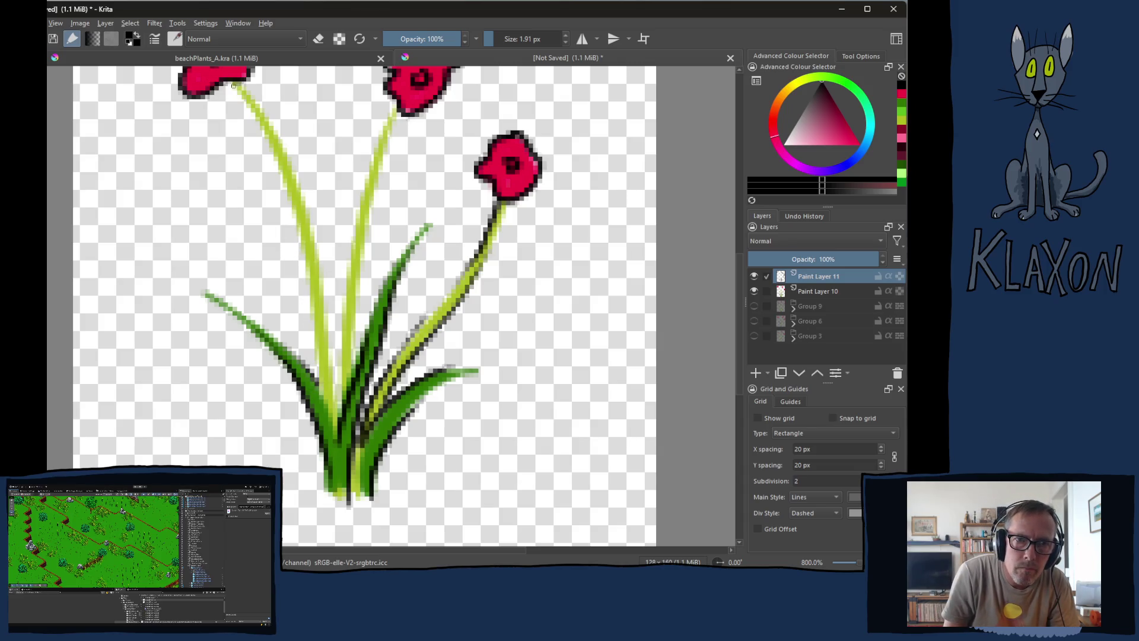
{"action": "mouse_move", "coordinate": [242, 78]}
{"action": "left_mouse_down"}
{"action": "mouse_move", "coordinate": [304, 209]}
{"action": "mouse_move", "coordinate": [324, 360]}
{"action": "left_mouse_up"}
{"action": "left_click_drag", "start_coordinate": [317, 285], "coordinate": [338, 448]}
{"action": "left_click_drag", "start_coordinate": [315, 304], "coordinate": [315, 377]}
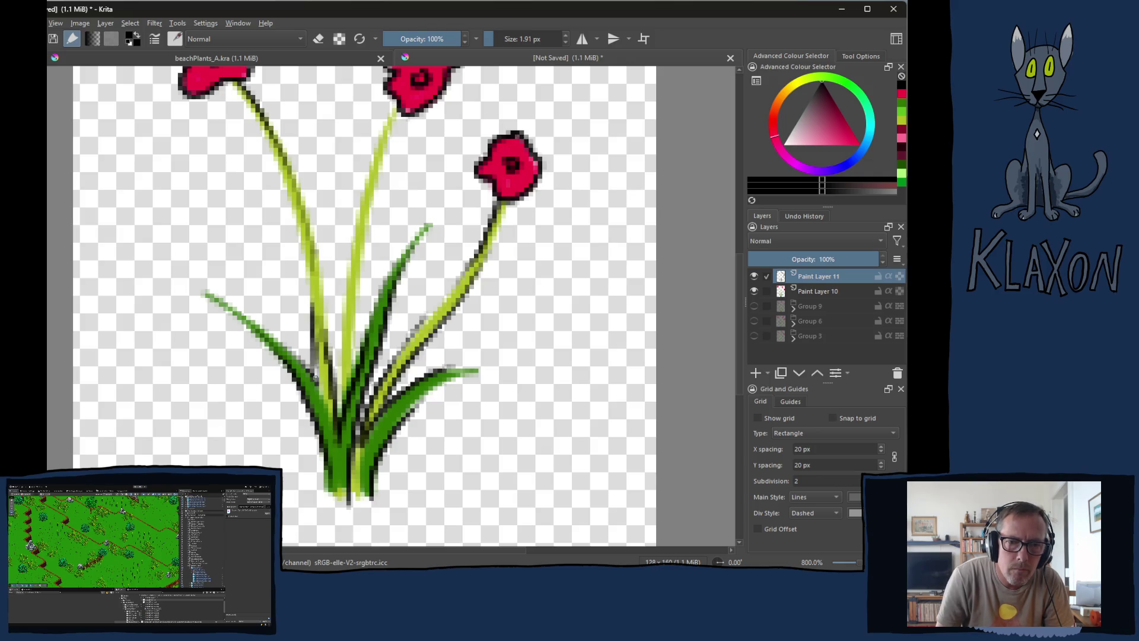
- Outline the middle and upper stems and the stem base, plus the left stem's right side
{"action": "mouse_move", "coordinate": [394, 109]}
{"action": "left_mouse_down"}
{"action": "mouse_move", "coordinate": [353, 246]}
{"action": "mouse_move", "coordinate": [347, 390]}
{"action": "left_mouse_up"}
{"action": "left_click_drag", "start_coordinate": [355, 351], "coordinate": [359, 253]}
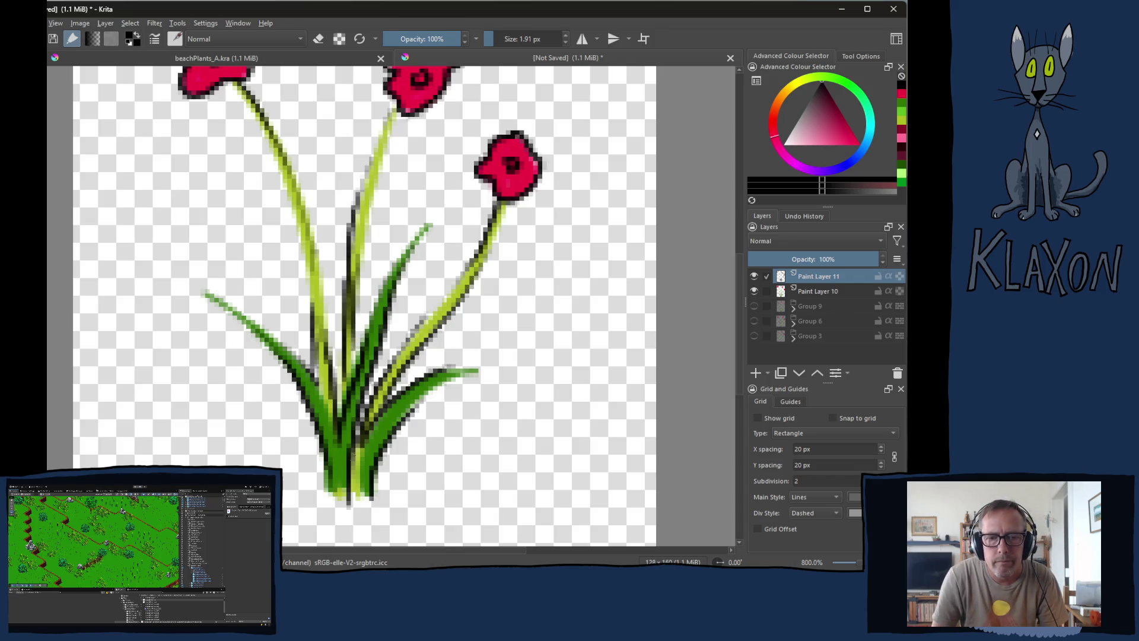
{"action": "mouse_move", "coordinate": [331, 496]}
{"action": "left_mouse_down"}
{"action": "mouse_move", "coordinate": [346, 503]}
{"action": "mouse_move", "coordinate": [362, 454]}
{"action": "left_mouse_up"}
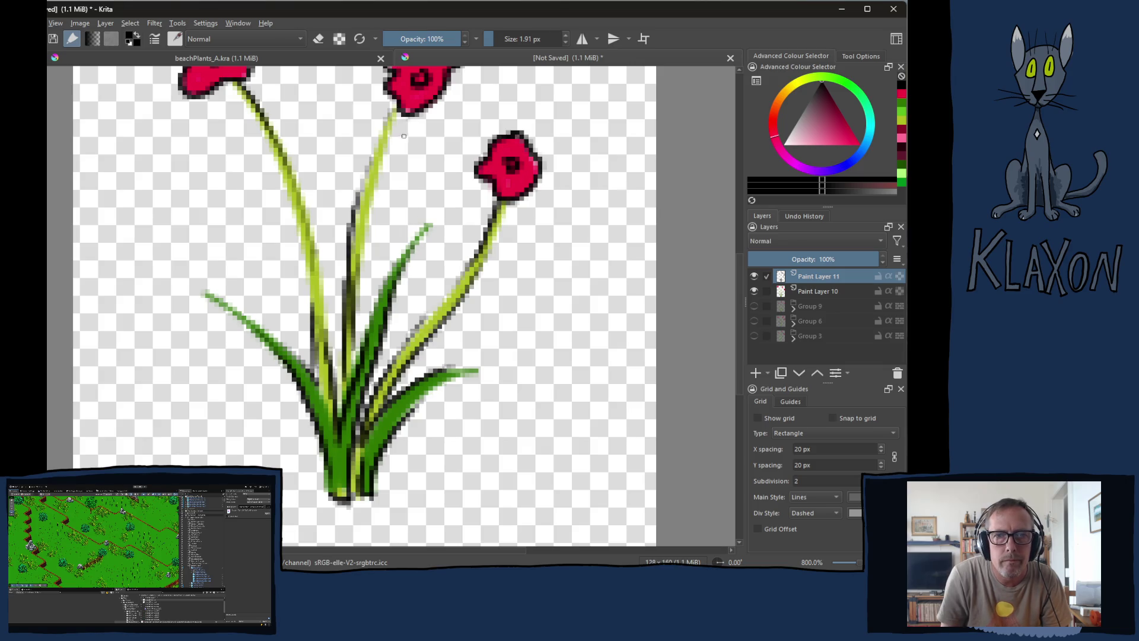
{"action": "left_click_drag", "start_coordinate": [398, 112], "coordinate": [366, 191]}
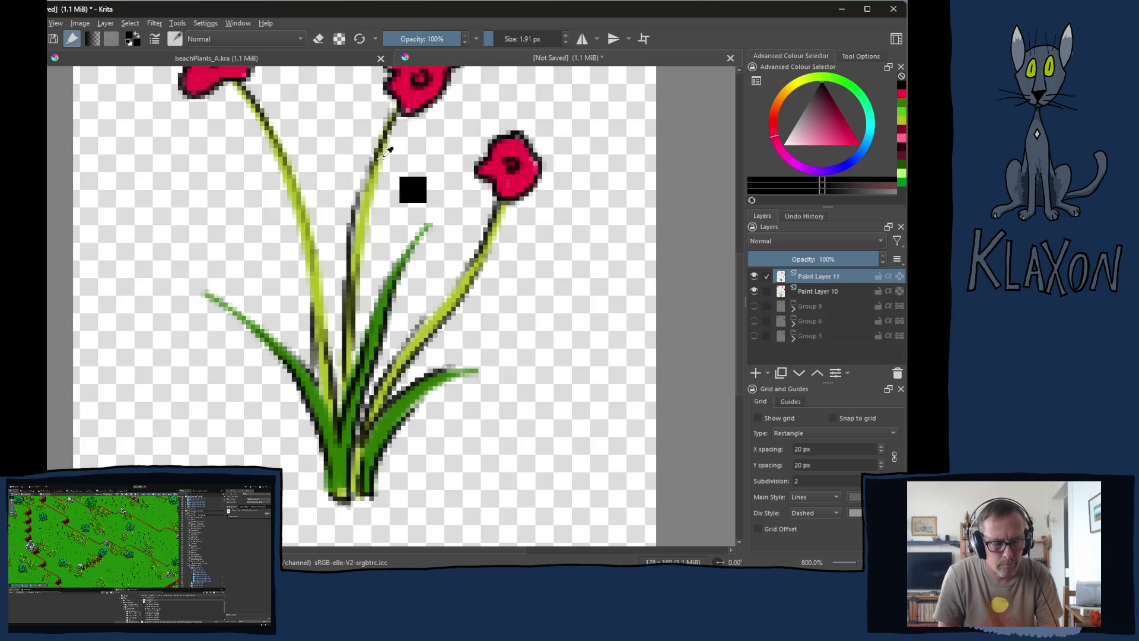
{"action": "key", "text": "ctrl+z"}
{"action": "left_click_drag", "start_coordinate": [397, 111], "coordinate": [362, 244]}
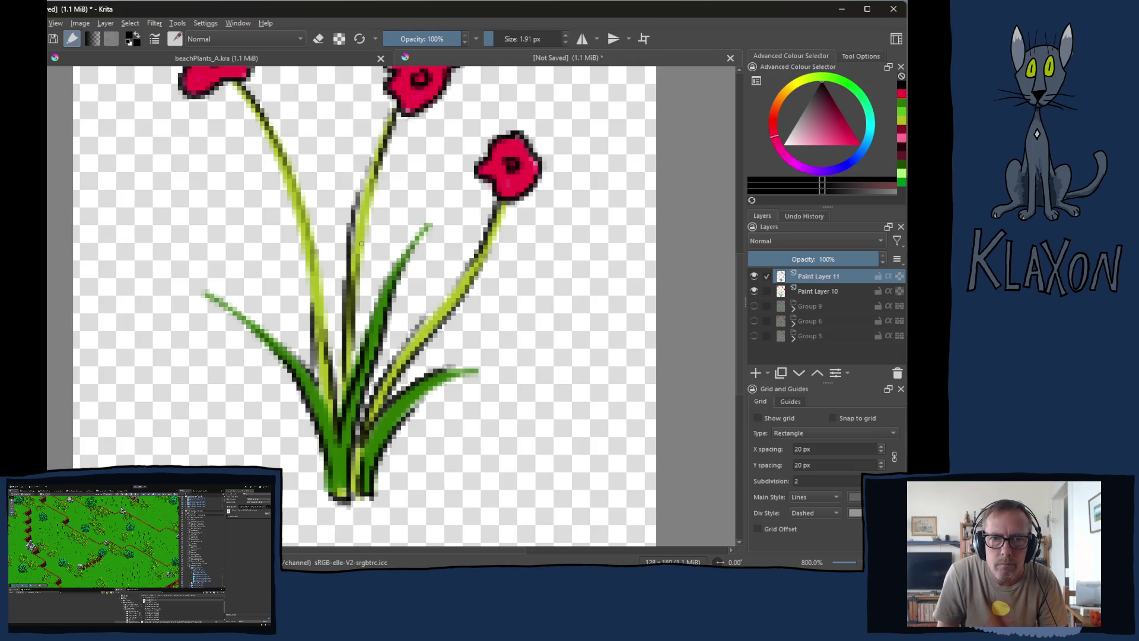
{"action": "left_click_drag", "start_coordinate": [335, 113], "coordinate": [325, 258]}
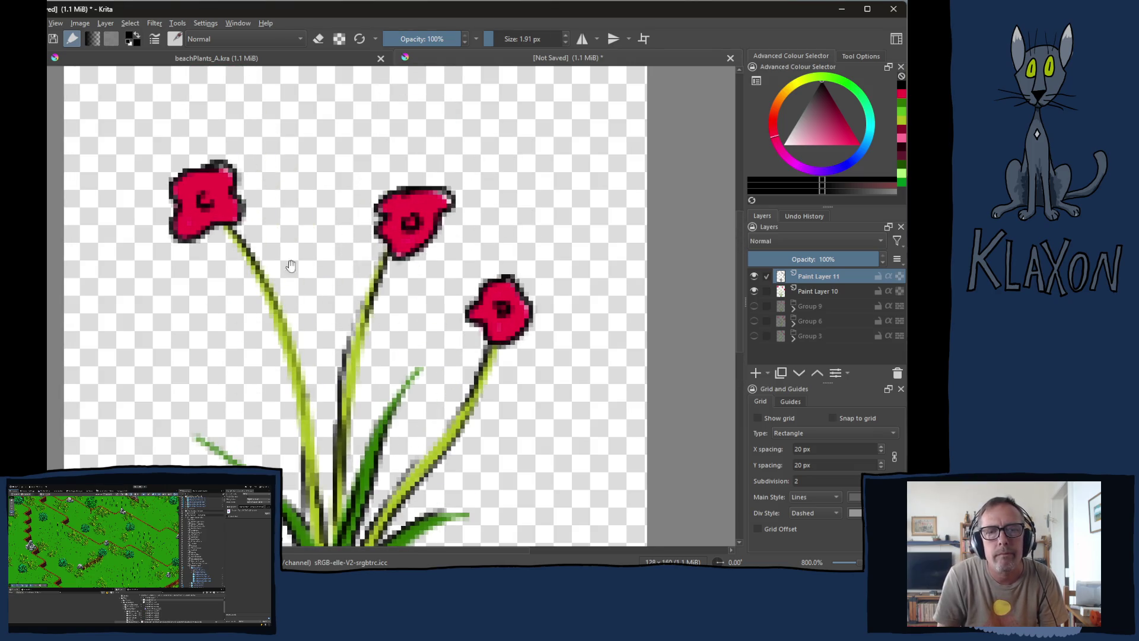
{"action": "left_click_drag", "start_coordinate": [276, 328], "coordinate": [308, 461]}
- Switch to Paint Layer 10 and pick a light green colour
{"action": "left_click", "coordinate": [805, 292]}
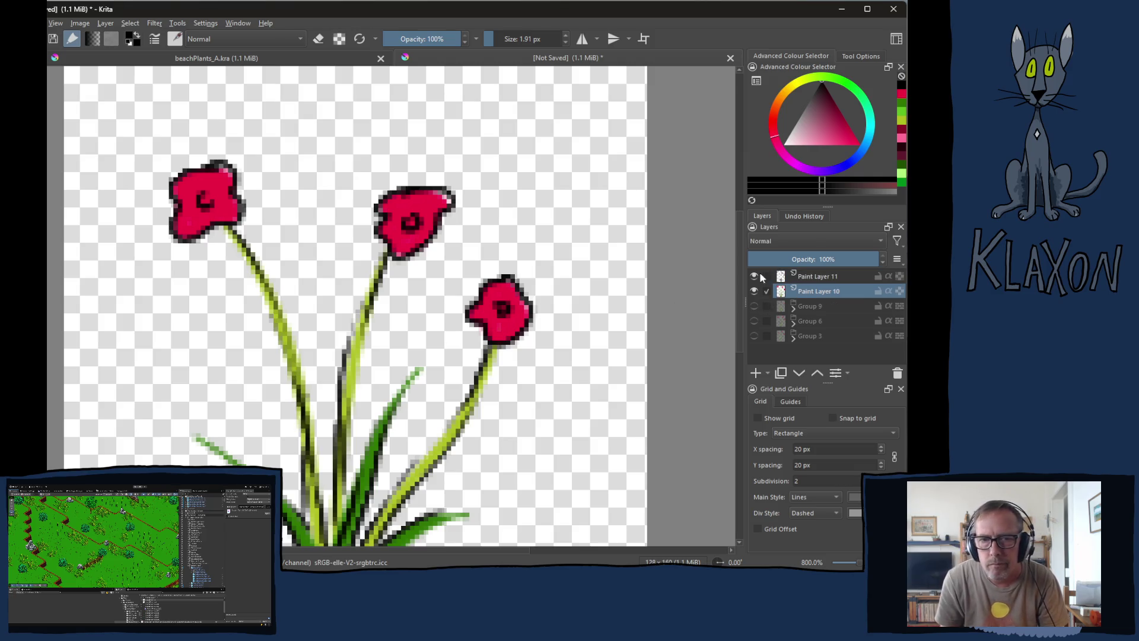
{"action": "right_click", "coordinate": [399, 293]}
{"action": "left_click", "coordinate": [440, 271]}
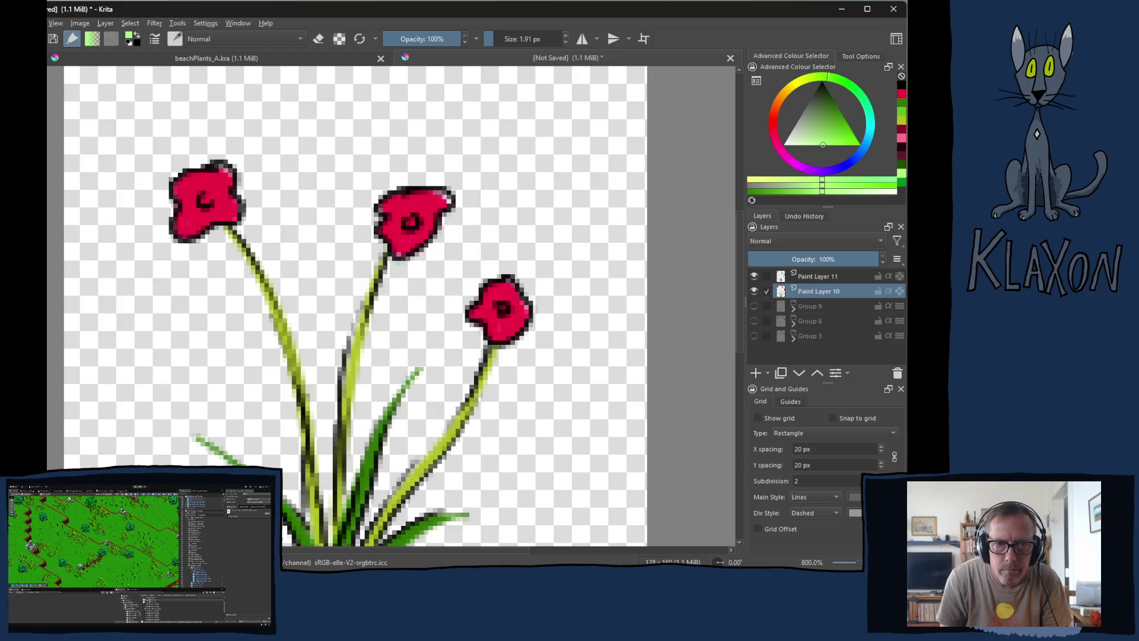
{"action": "scroll", "coordinate": [306, 305], "scroll_direction": "down", "scroll_amount": 3}
- Highlight three leaves in light green and shade the lower stems dark green
{"action": "left_click_drag", "start_coordinate": [224, 356], "coordinate": [299, 428]}
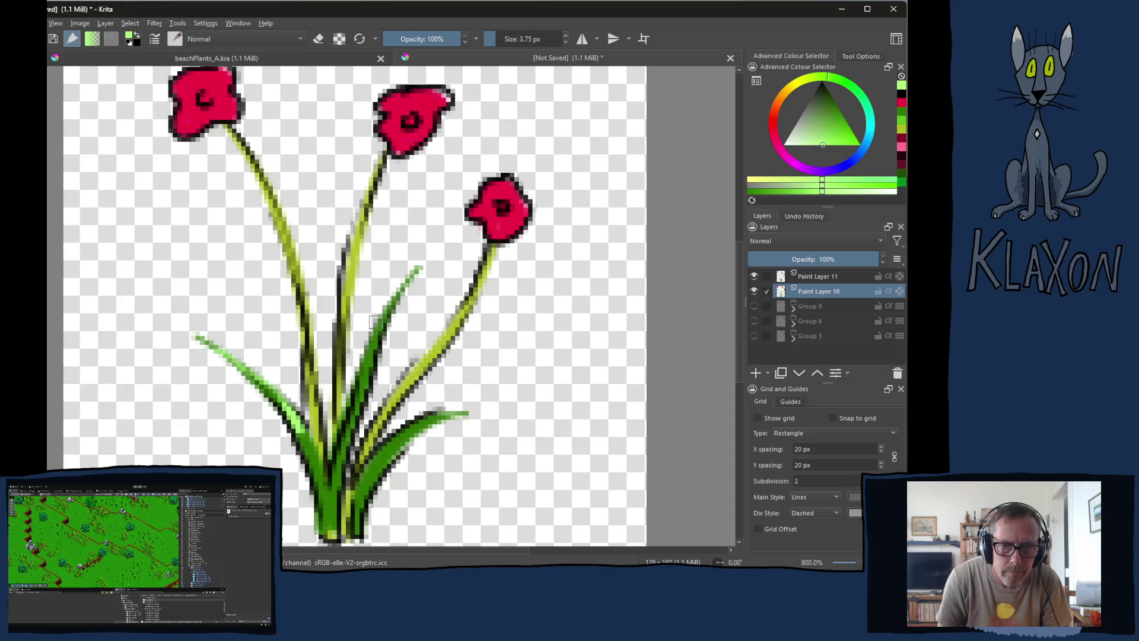
{"action": "left_click_drag", "start_coordinate": [397, 302], "coordinate": [350, 413]}
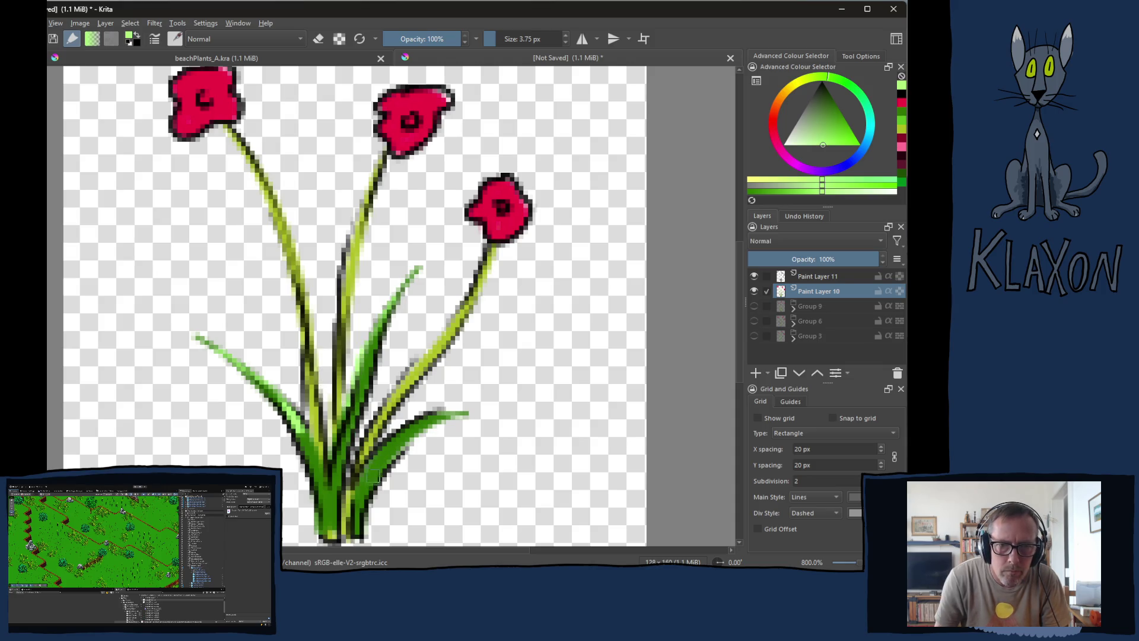
{"action": "left_click_drag", "start_coordinate": [373, 476], "coordinate": [456, 408]}
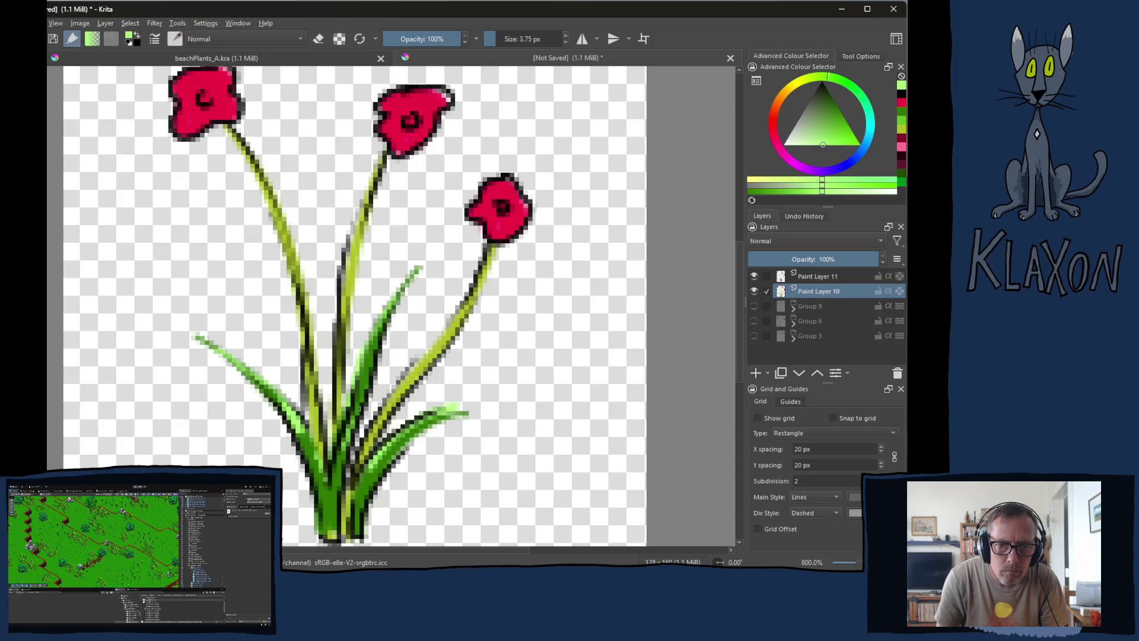
{"action": "right_click", "coordinate": [396, 346]}
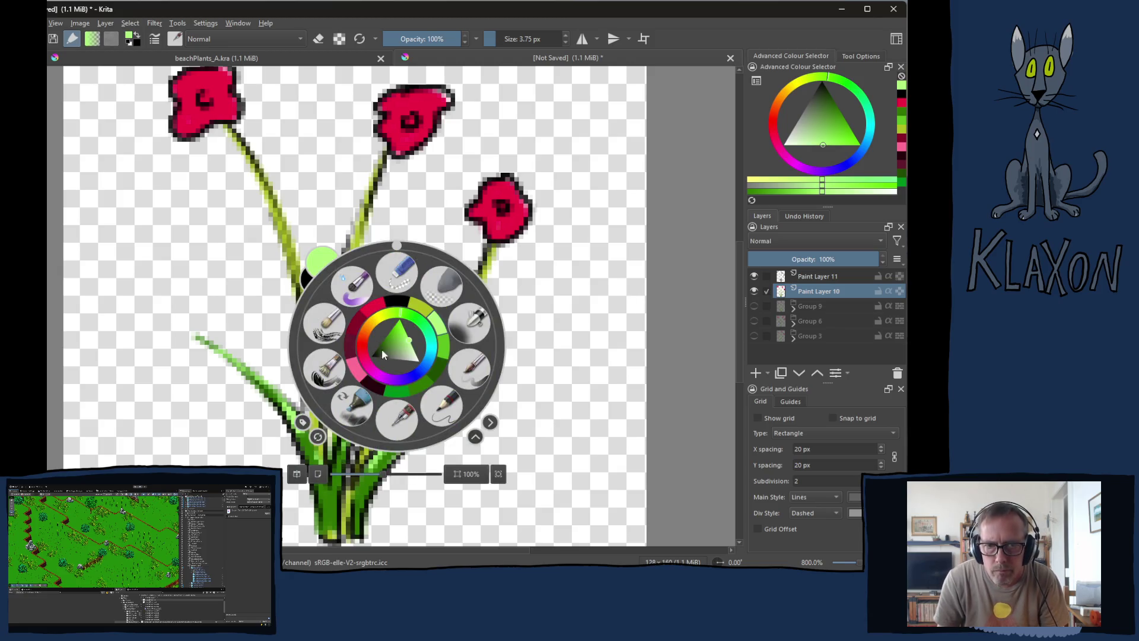
{"action": "left_click", "coordinate": [434, 368]}
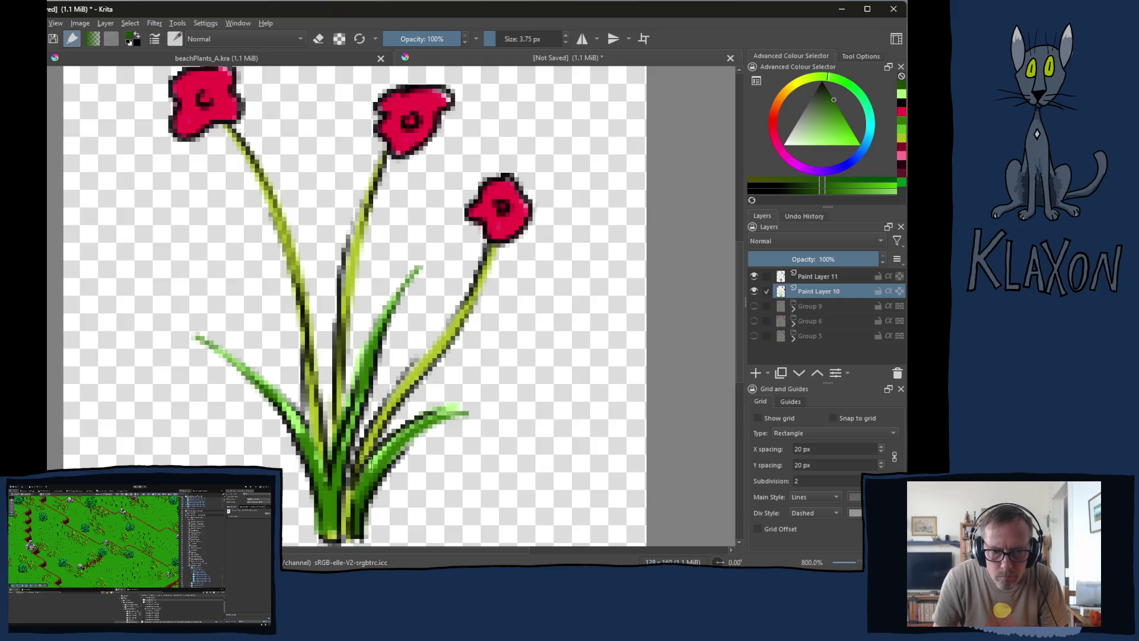
{"action": "mouse_move", "coordinate": [330, 522]}
{"action": "left_mouse_down"}
{"action": "mouse_move", "coordinate": [325, 483]}
{"action": "mouse_move", "coordinate": [362, 347]}
{"action": "left_mouse_up"}
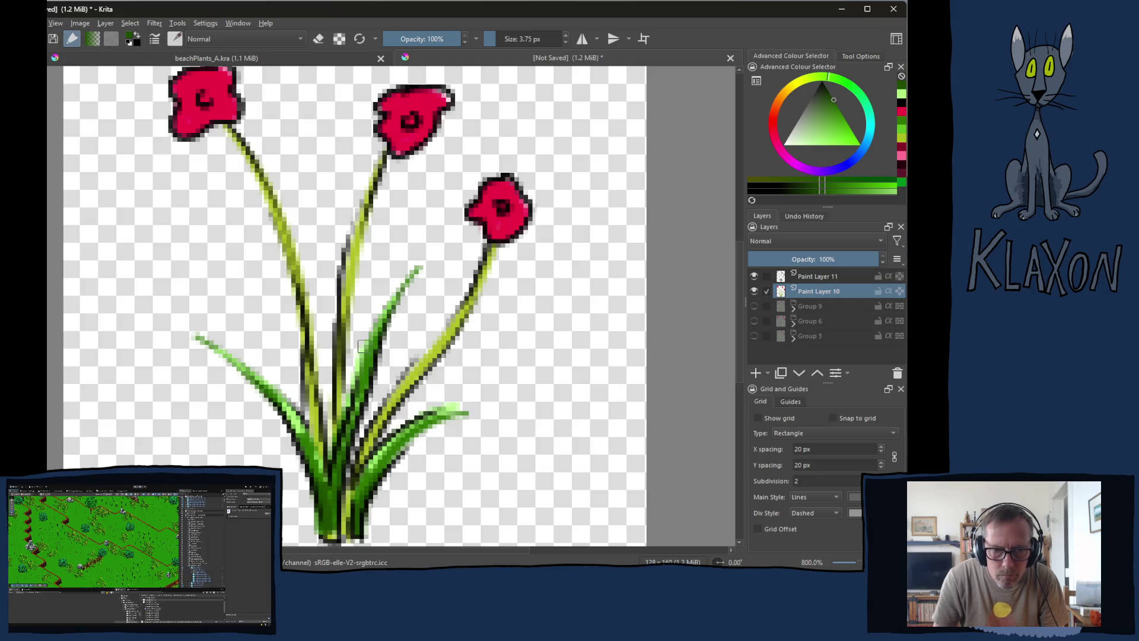
- Repaint the upper stem and right stem in lighter, more saturated yellow-greens
{"action": "right_click", "coordinate": [366, 268]}
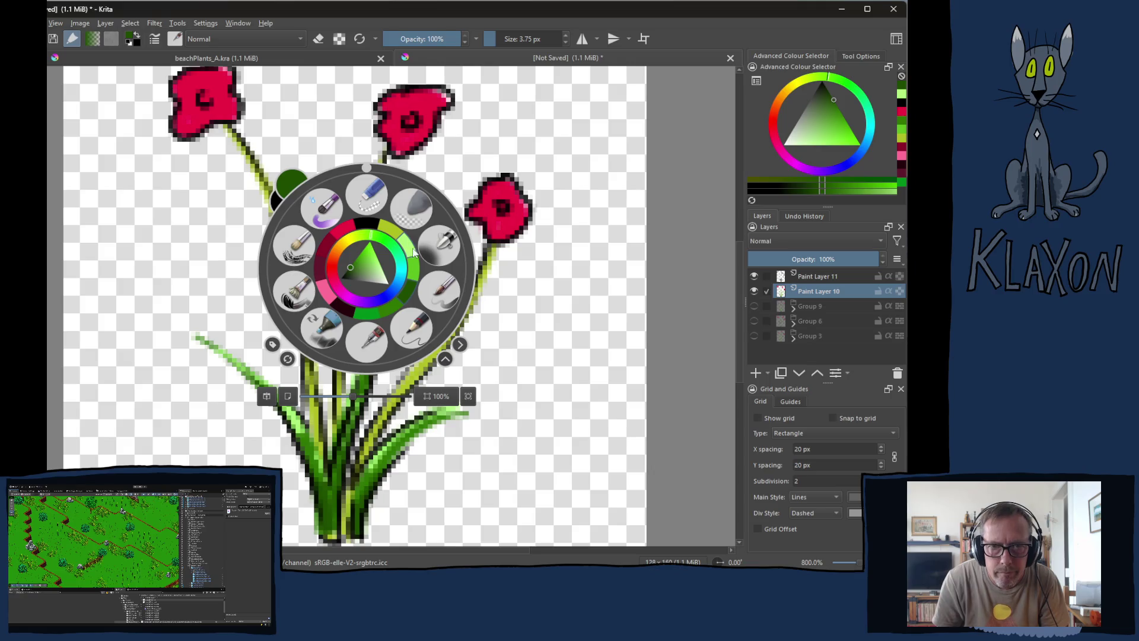
{"action": "left_click", "coordinate": [391, 234]}
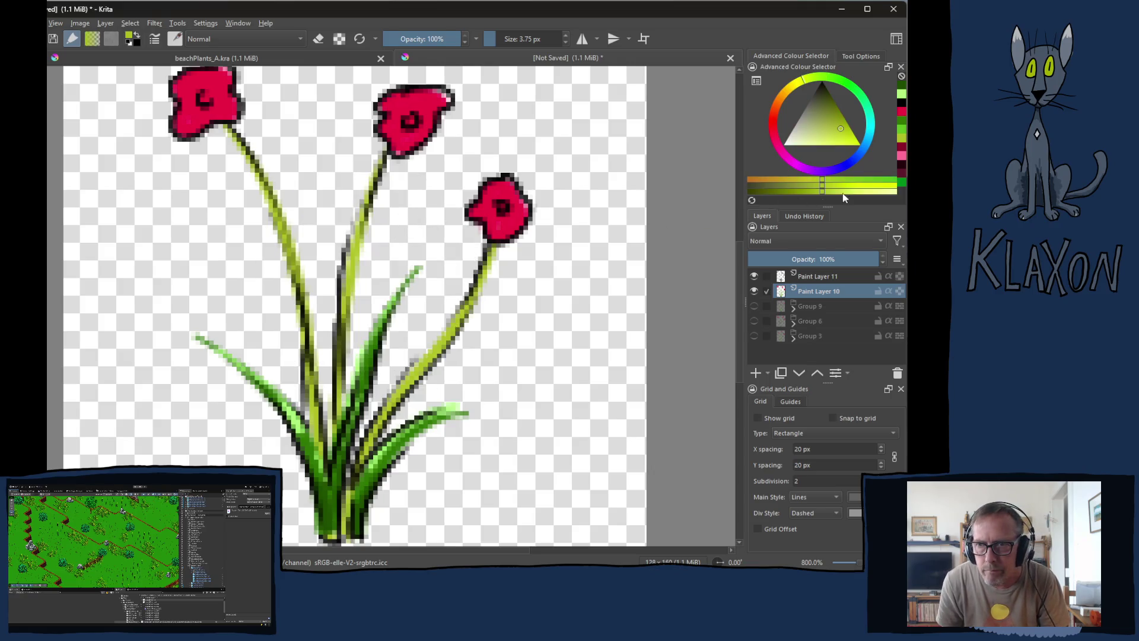
{"action": "left_click", "coordinate": [877, 191]}
{"action": "mouse_move", "coordinate": [266, 163]}
{"action": "left_mouse_down"}
{"action": "mouse_move", "coordinate": [237, 133]}
{"action": "mouse_move", "coordinate": [255, 178]}
{"action": "left_mouse_up"}
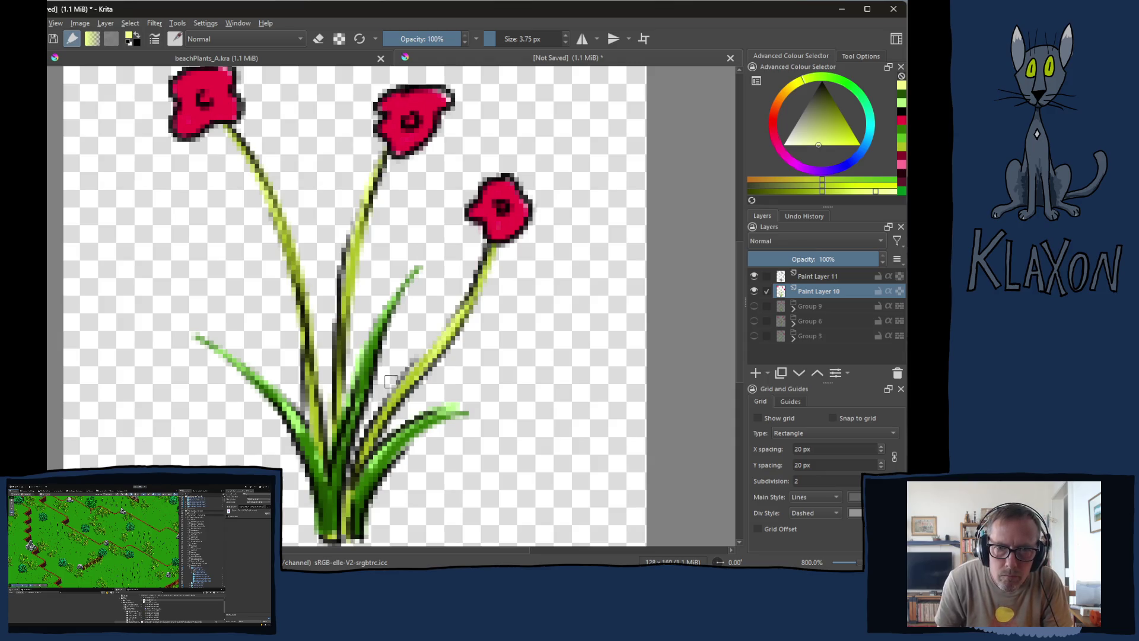
{"action": "right_click", "coordinate": [454, 306]}
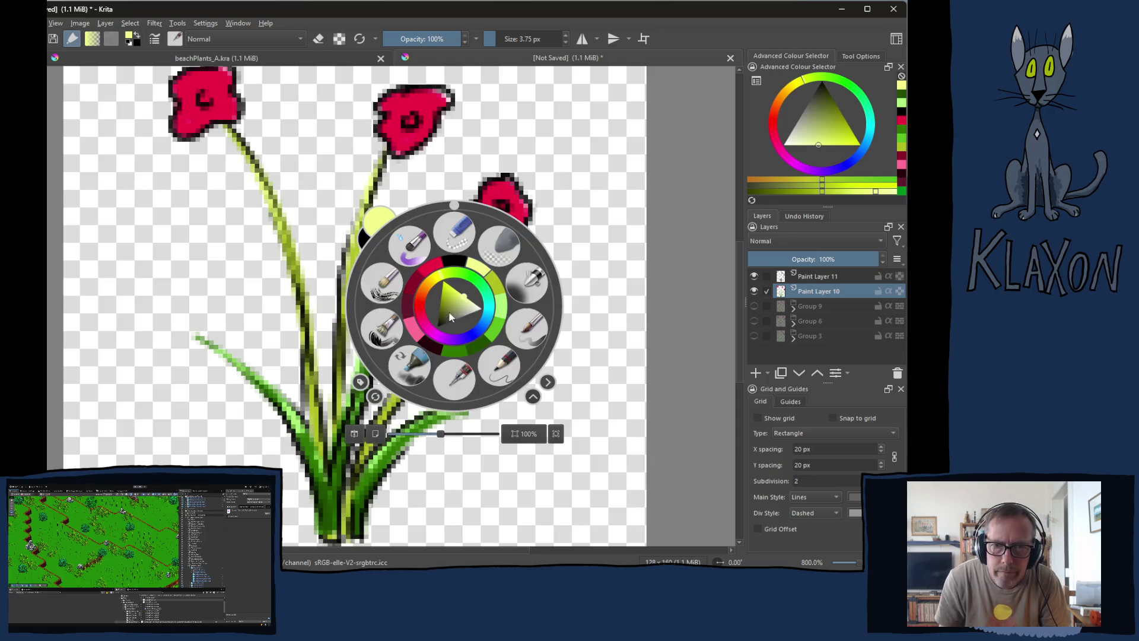
{"action": "left_click", "coordinate": [491, 271]}
{"action": "left_click", "coordinate": [765, 192]}
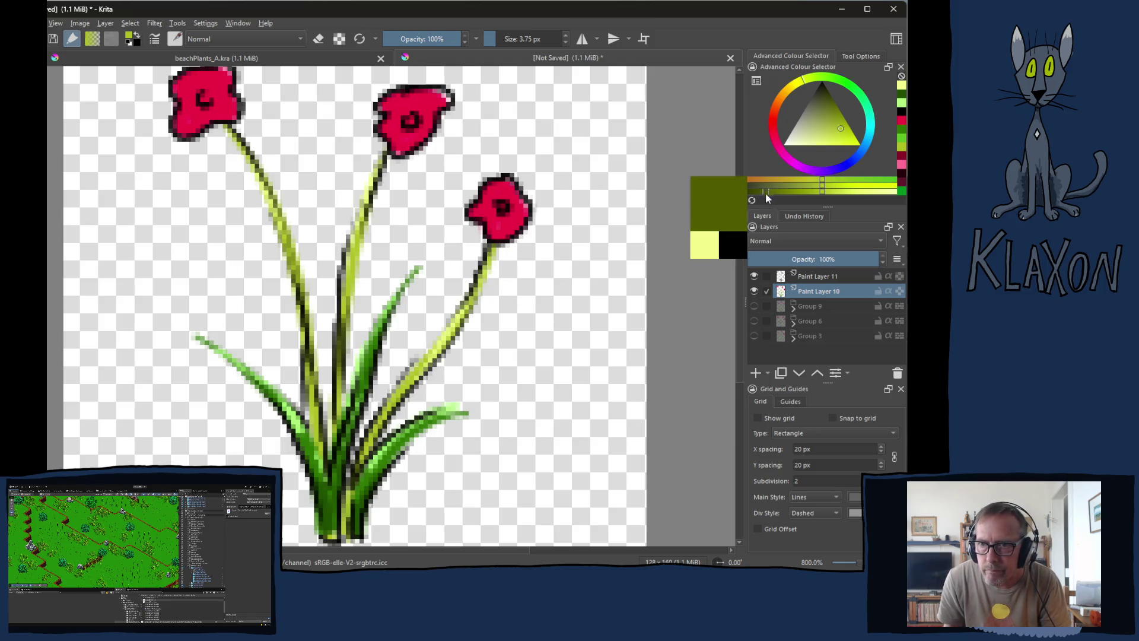
{"action": "left_click_drag", "start_coordinate": [426, 352], "coordinate": [363, 469]}
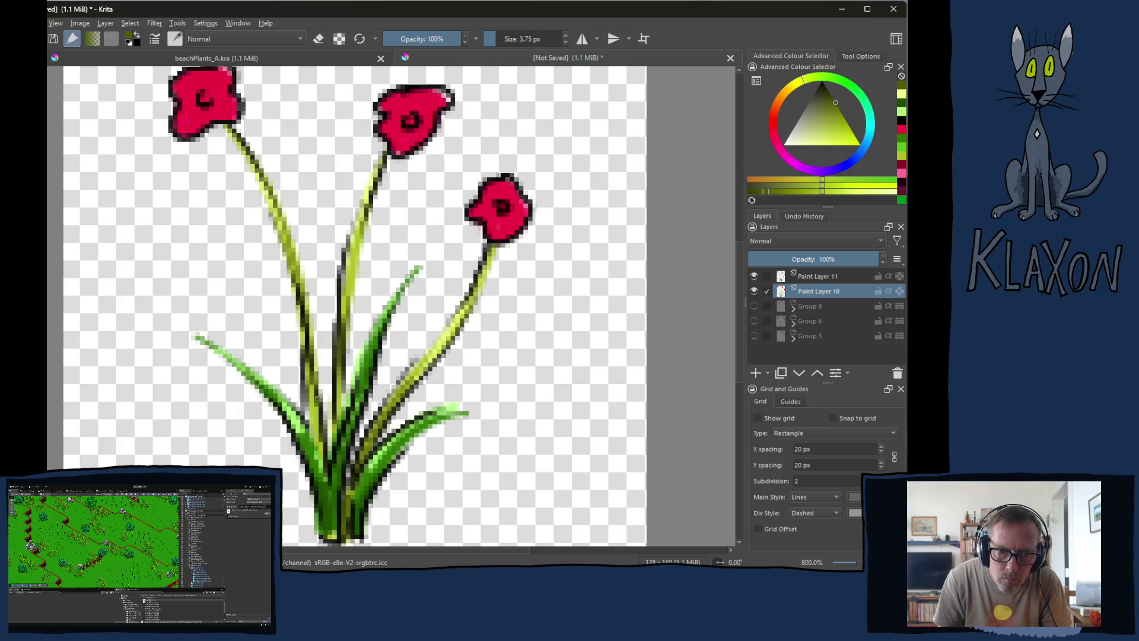
- Add short dark strokes to the middle and left stems, pick a purer green, and view at 100%
{"action": "left_click_drag", "start_coordinate": [340, 409], "coordinate": [340, 346]}
{"action": "left_click_drag", "start_coordinate": [344, 266], "coordinate": [356, 238]}
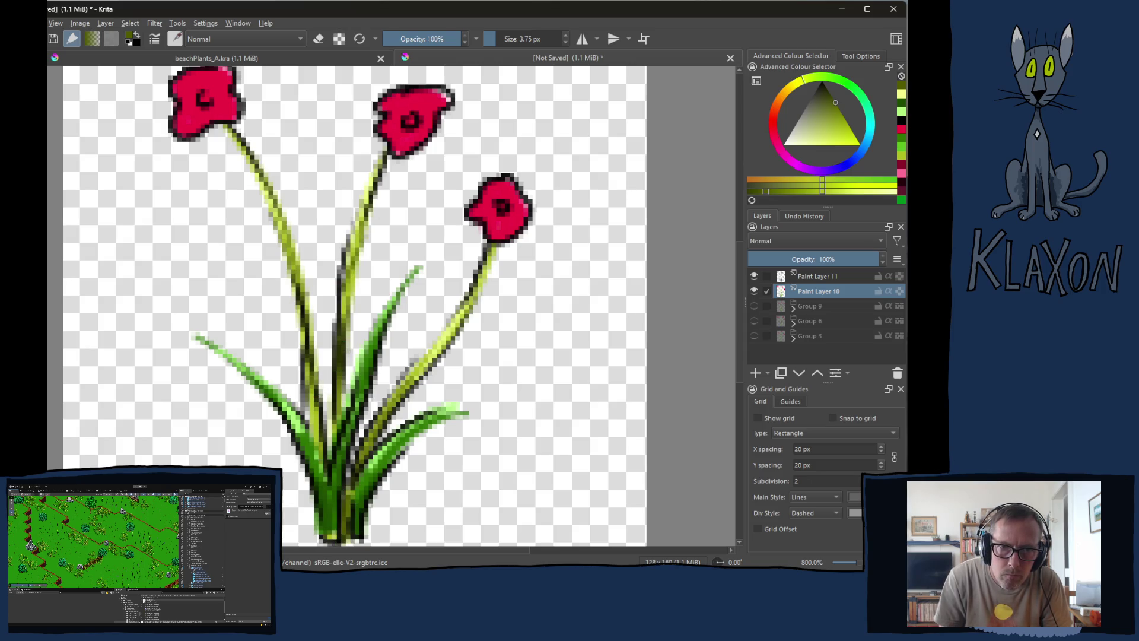
{"action": "left_click_drag", "start_coordinate": [284, 219], "coordinate": [294, 273]}
{"action": "scroll", "coordinate": [321, 356], "scroll_direction": "down", "scroll_amount": 3}
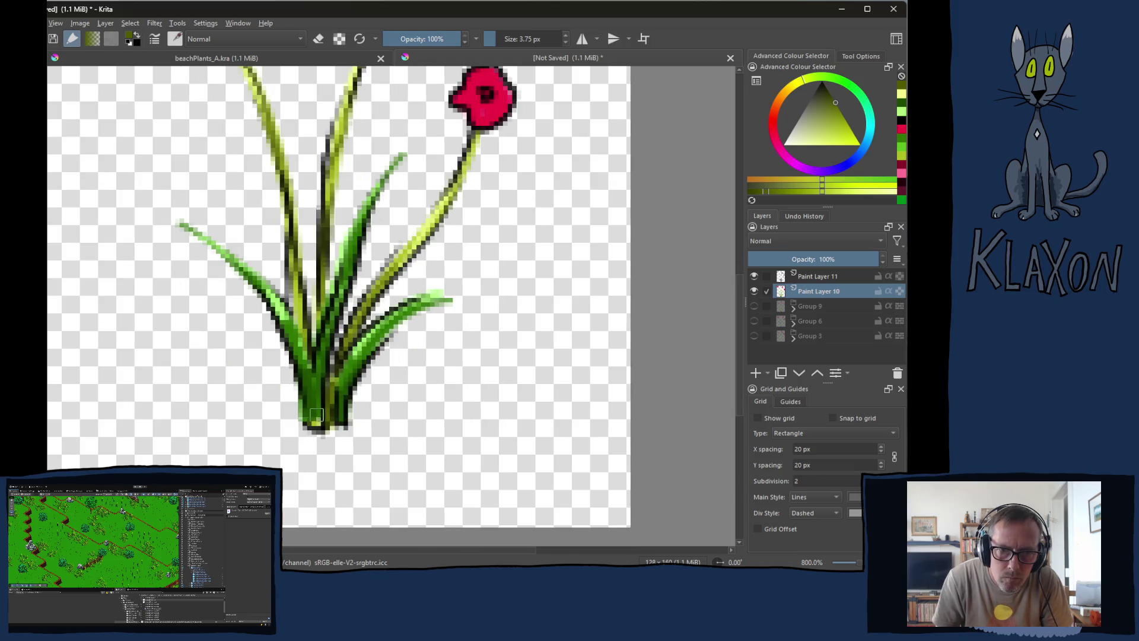
{"action": "right_click", "coordinate": [303, 360]}
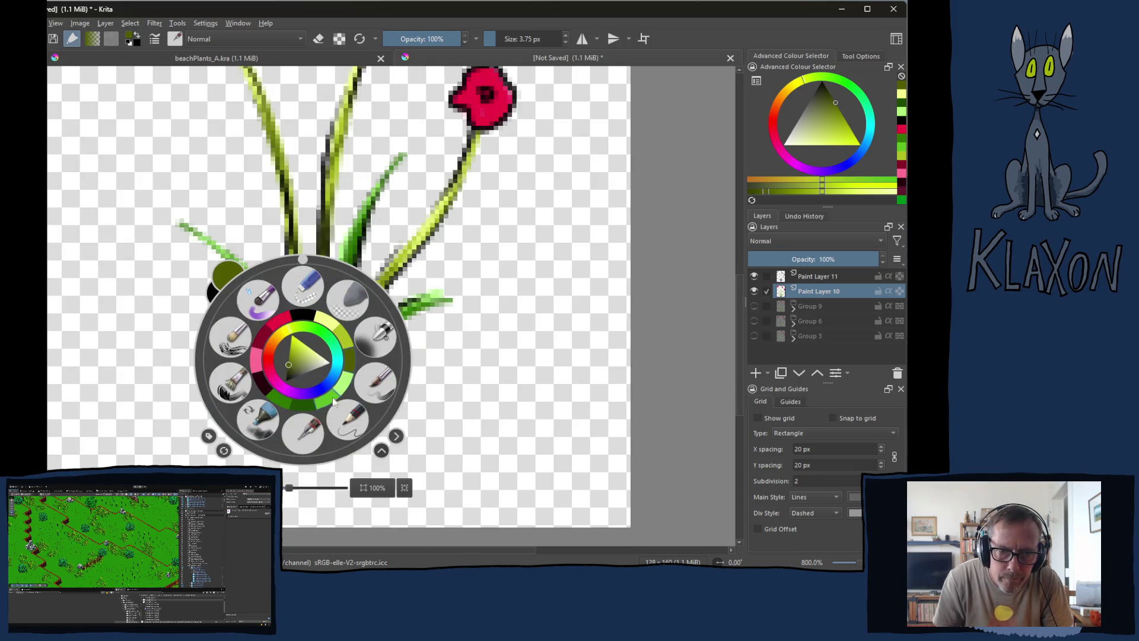
{"action": "left_click", "coordinate": [310, 410]}
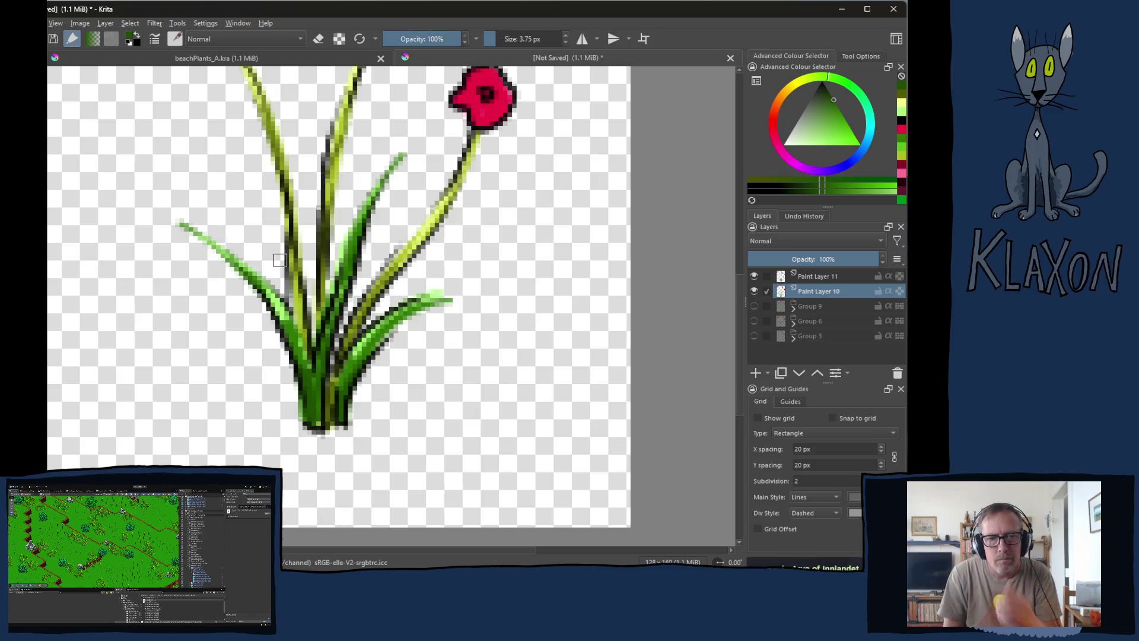
{"action": "key", "text": "1"}
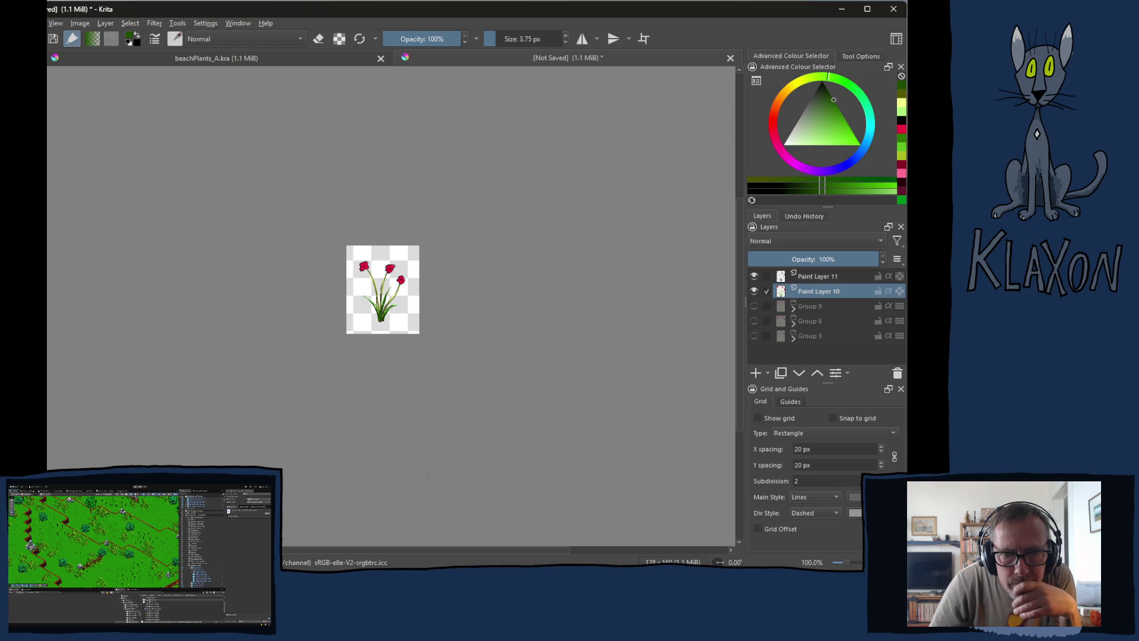
- Bring the three poppies into view and touch up their edges in red
{"action": "scroll", "coordinate": [158, 389], "scroll_direction": "up", "scroll_amount": 4}
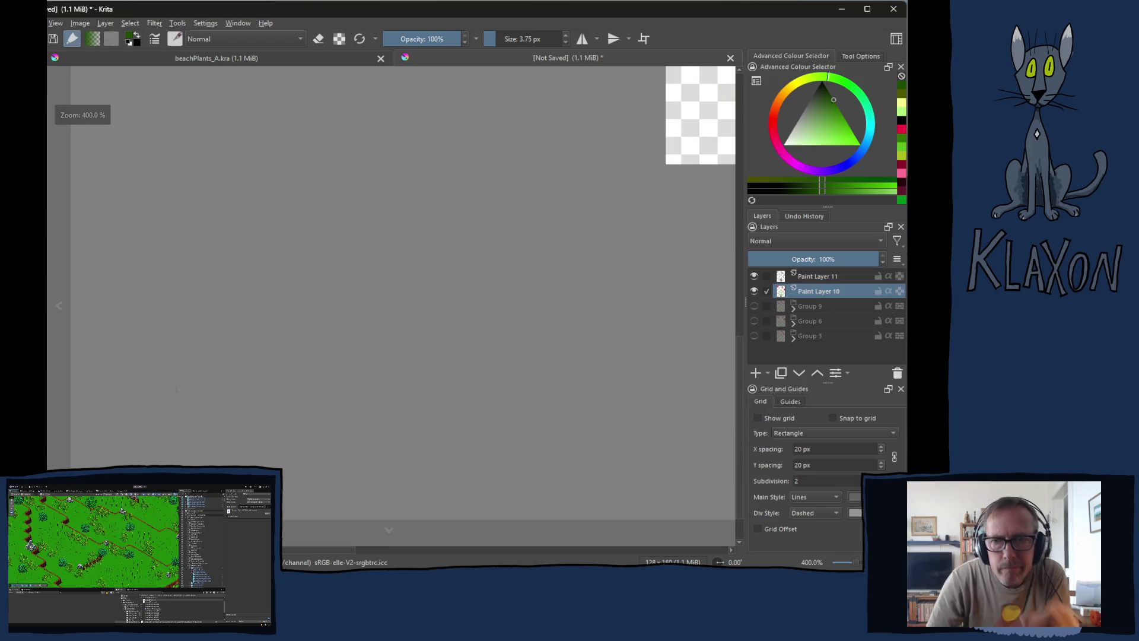
{"action": "left_click_drag", "start_coordinate": [291, 455], "coordinate": [350, 321]}
{"action": "mouse_move", "coordinate": [627, 338]}
{"action": "left_mouse_down"}
{"action": "mouse_move", "coordinate": [396, 257]}
{"action": "mouse_move", "coordinate": [504, 307]}
{"action": "mouse_move", "coordinate": [464, 144]}
{"action": "left_mouse_up"}
{"action": "scroll", "coordinate": [435, 320], "scroll_direction": "up", "scroll_amount": 2}
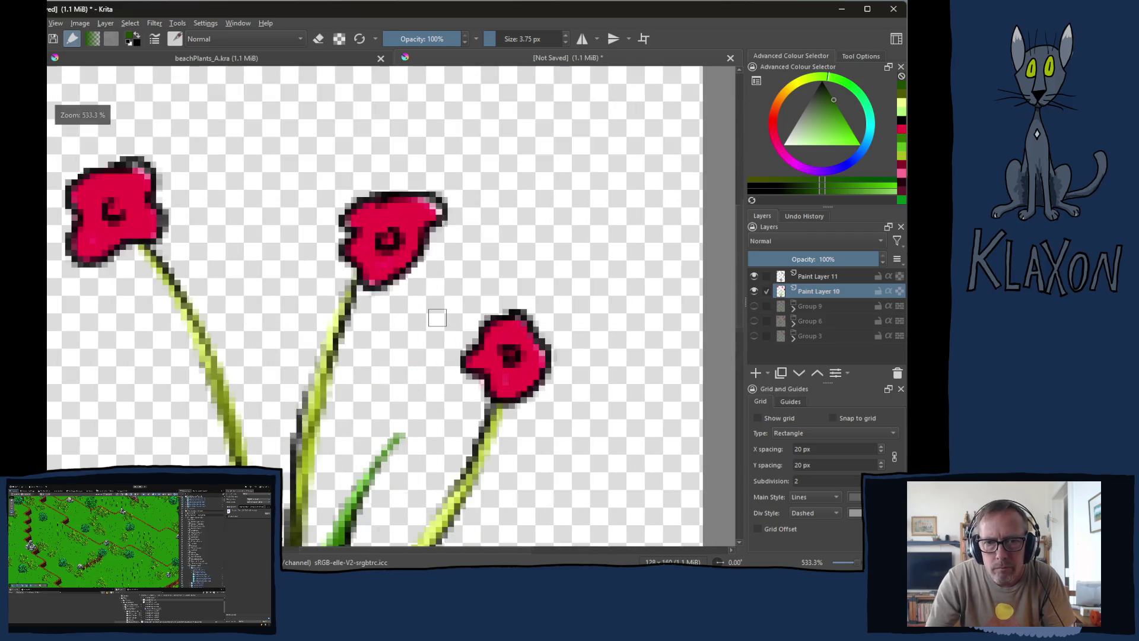
{"action": "key", "text": "e"}
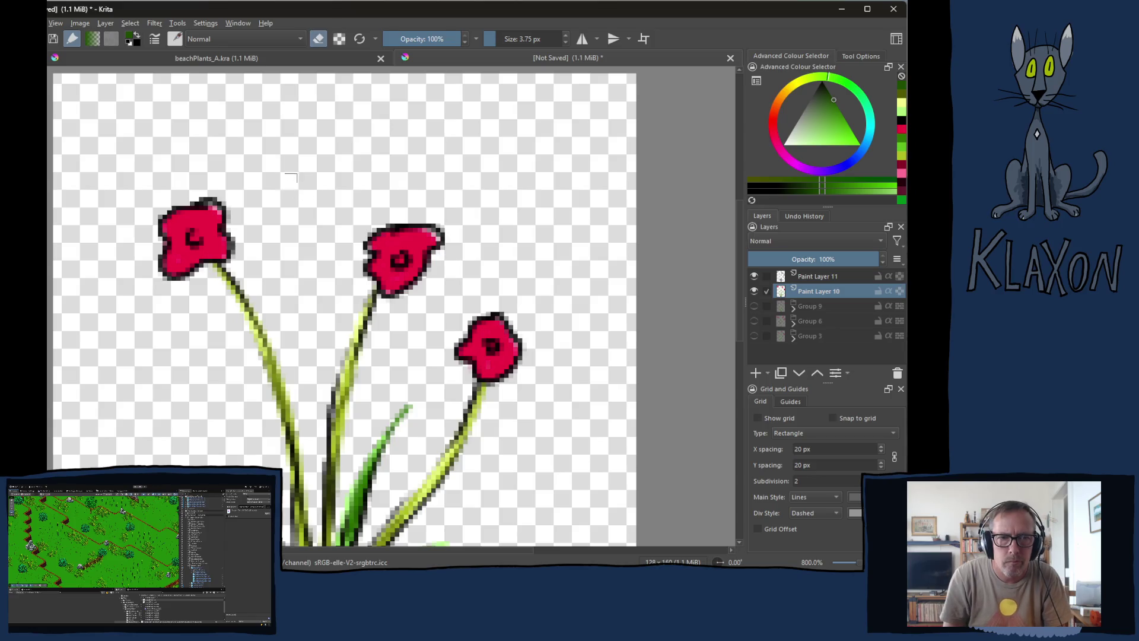
{"action": "right_click", "coordinate": [282, 190]}
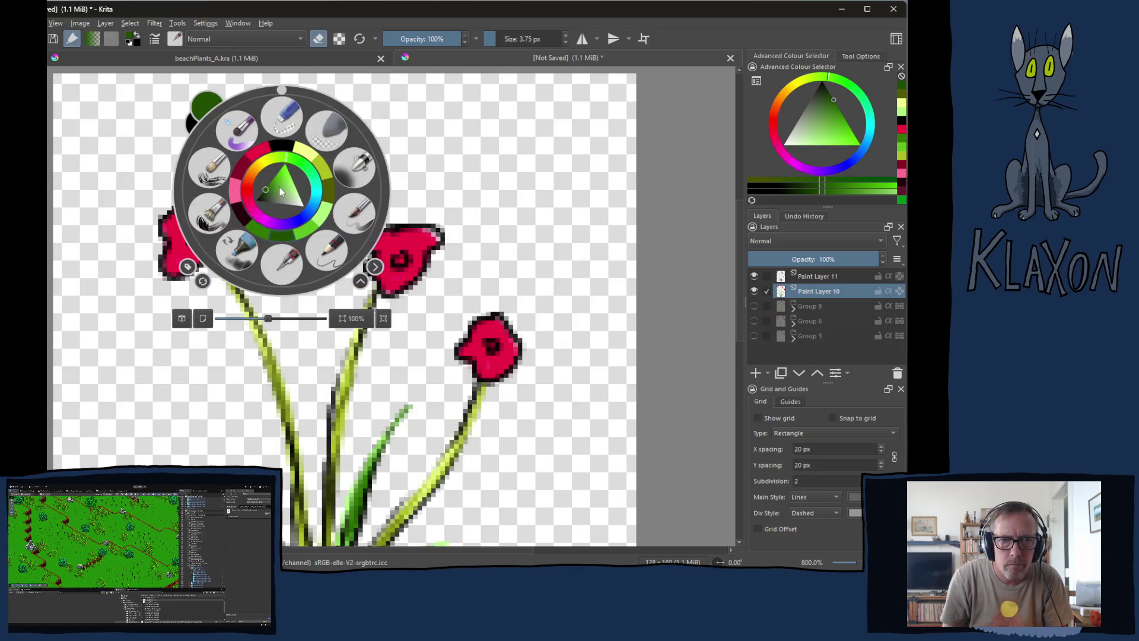
{"action": "left_click", "coordinate": [246, 172]}
{"action": "key", "text": "e"}
{"action": "left_click_drag", "start_coordinate": [229, 220], "coordinate": [214, 207]}
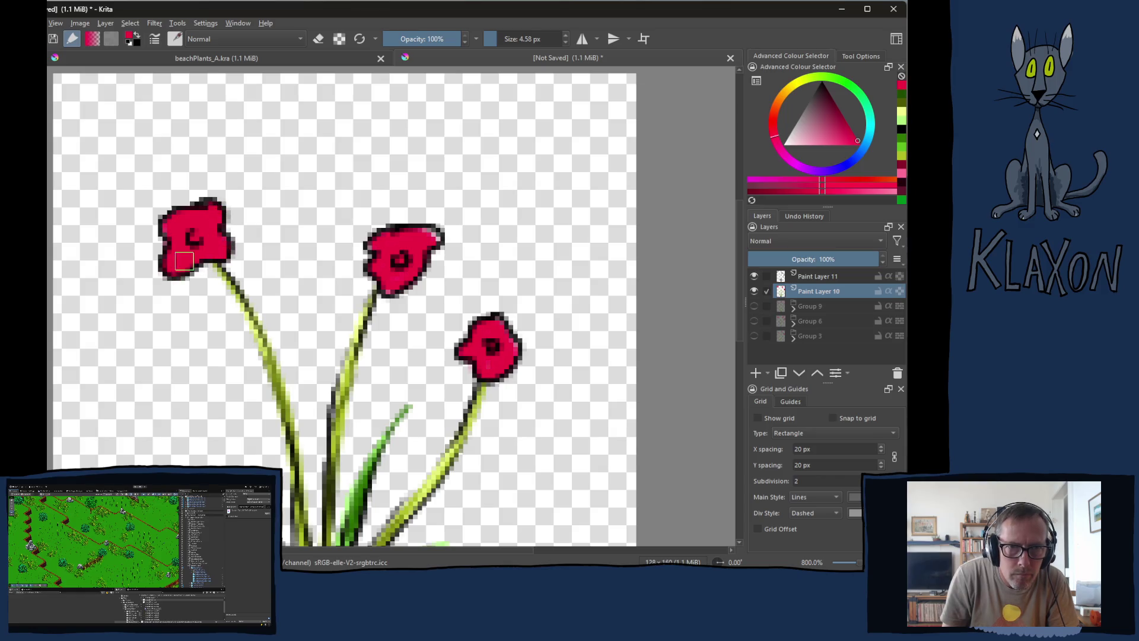
{"action": "mouse_move", "coordinate": [424, 236]}
{"action": "left_mouse_down"}
{"action": "mouse_move", "coordinate": [379, 256]}
{"action": "mouse_move", "coordinate": [384, 291]}
{"action": "left_mouse_up"}
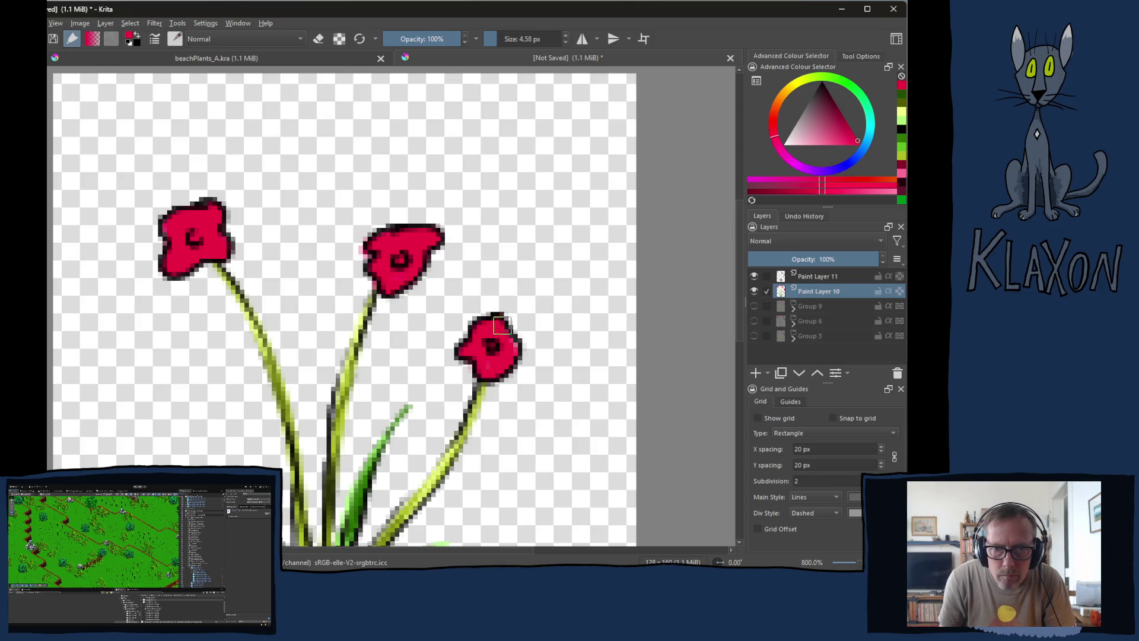
- Shade the lower sides of the right, middle and left poppies darker red, then select light pink
{"action": "right_click", "coordinate": [450, 285]}
{"action": "left_click", "coordinate": [417, 271]}
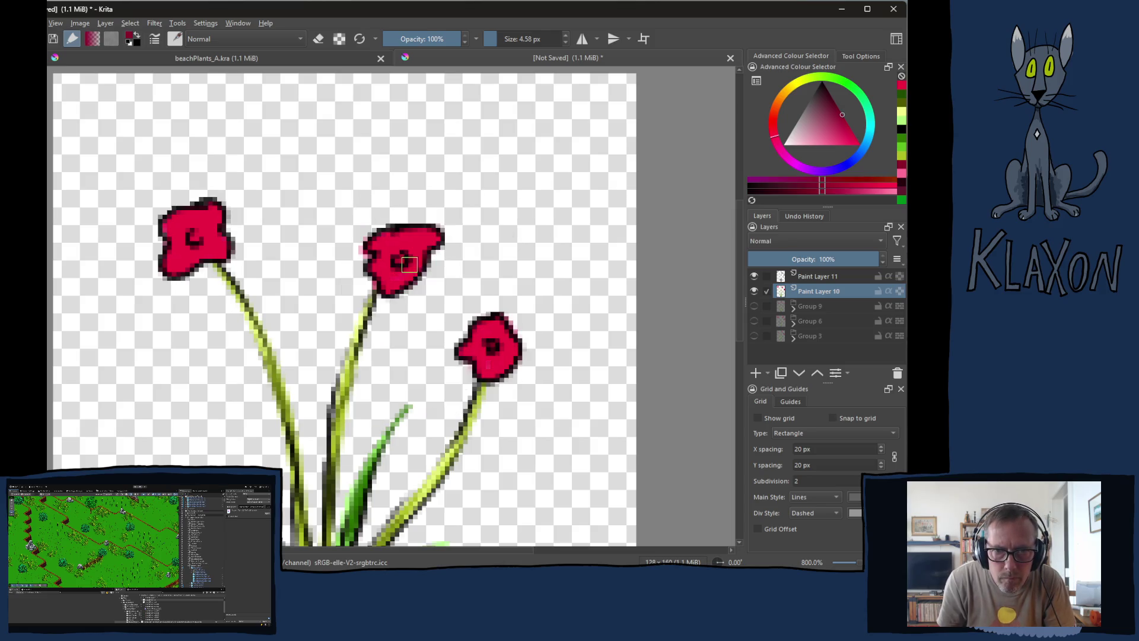
{"action": "left_click", "coordinate": [485, 373]}
{"action": "mouse_move", "coordinate": [485, 373]}
{"action": "left_mouse_down"}
{"action": "mouse_move", "coordinate": [510, 356]}
{"action": "mouse_move", "coordinate": [493, 341]}
{"action": "left_mouse_up"}
{"action": "mouse_move", "coordinate": [384, 278]}
{"action": "left_mouse_down"}
{"action": "mouse_move", "coordinate": [413, 271]}
{"action": "mouse_move", "coordinate": [436, 239]}
{"action": "left_mouse_up"}
{"action": "mouse_move", "coordinate": [178, 255]}
{"action": "left_mouse_down"}
{"action": "mouse_move", "coordinate": [179, 267]}
{"action": "mouse_move", "coordinate": [199, 264]}
{"action": "mouse_move", "coordinate": [224, 242]}
{"action": "mouse_move", "coordinate": [168, 265]}
{"action": "left_mouse_up"}
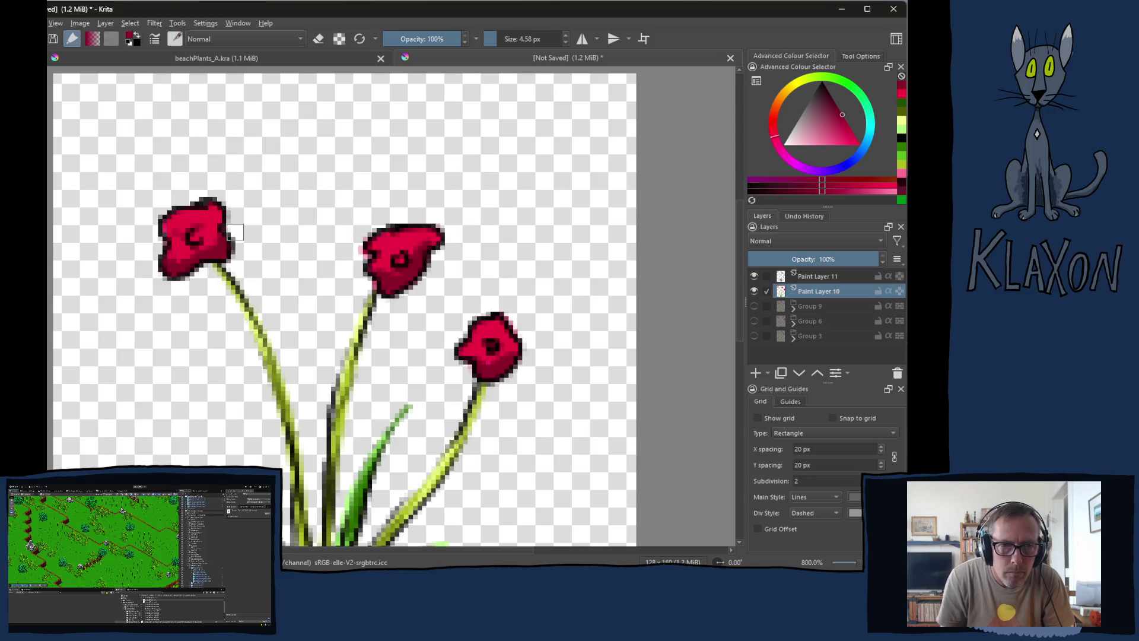
{"action": "right_click", "coordinate": [217, 227]}
{"action": "left_click", "coordinate": [174, 230]}
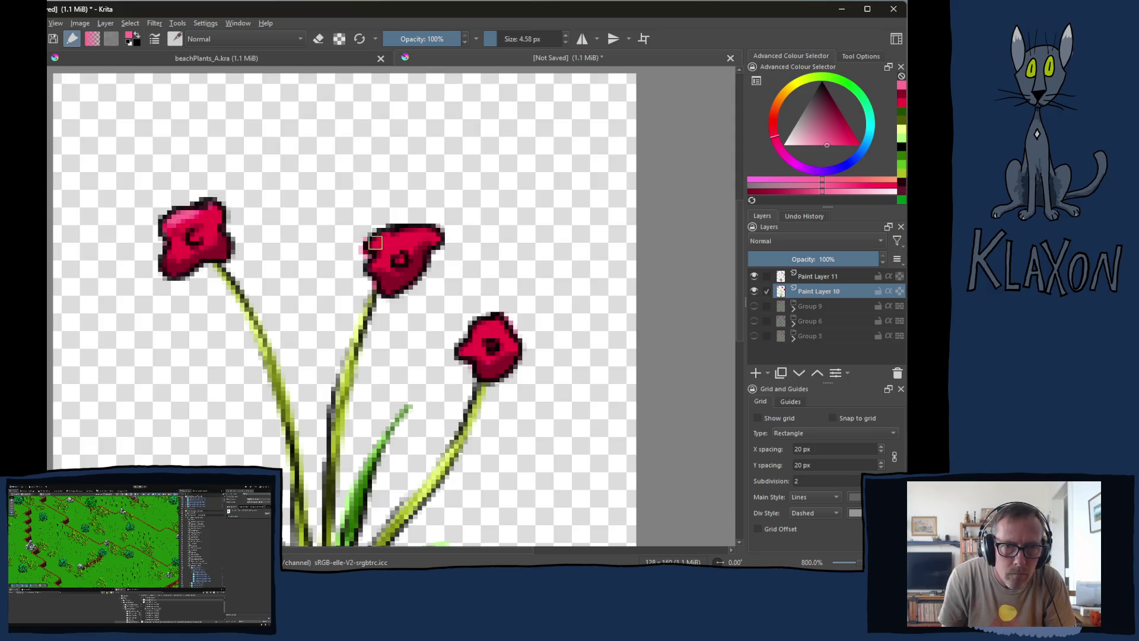
- Dab a pink highlight on the right poppy and paint near-black centres on the middle and left poppies
{"action": "left_click", "coordinate": [493, 324]}
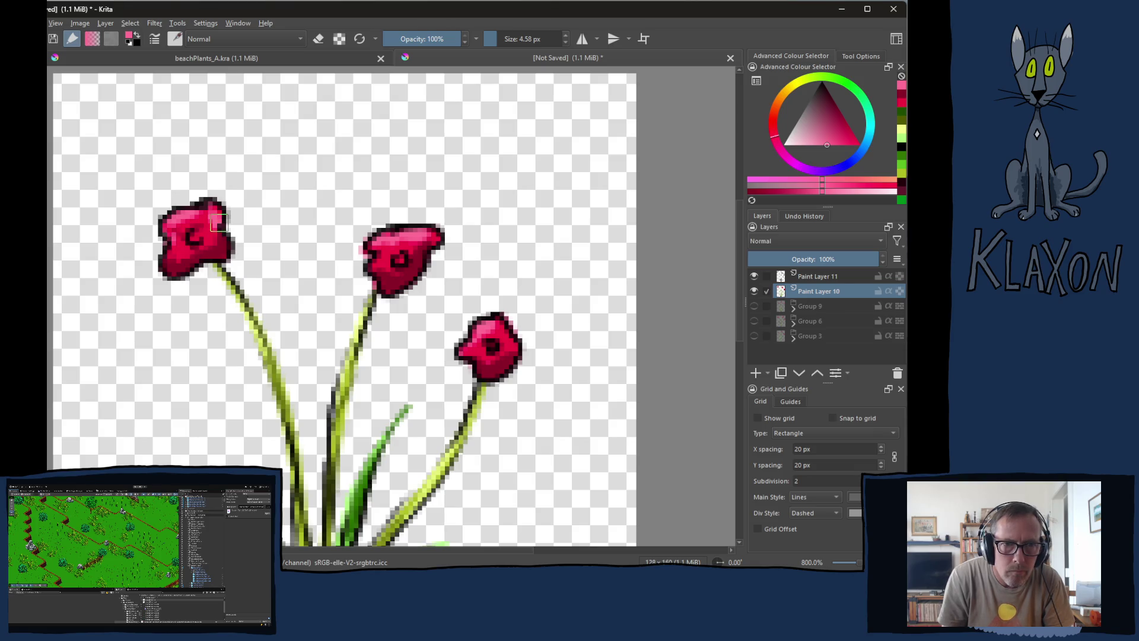
{"action": "right_click", "coordinate": [307, 246]}
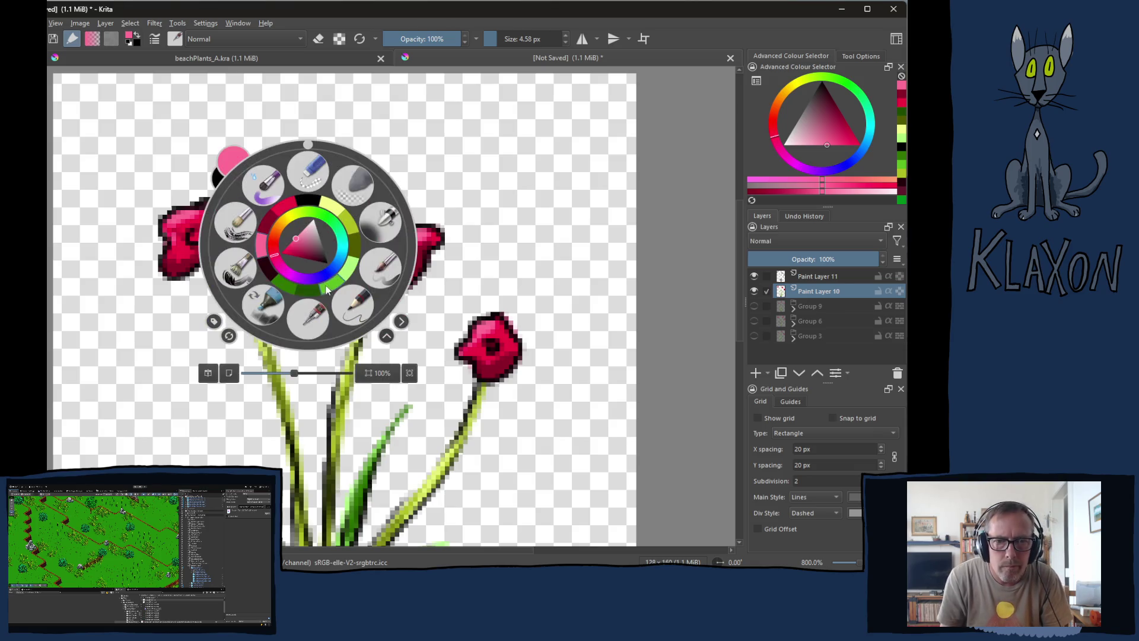
{"action": "left_click", "coordinate": [267, 271]}
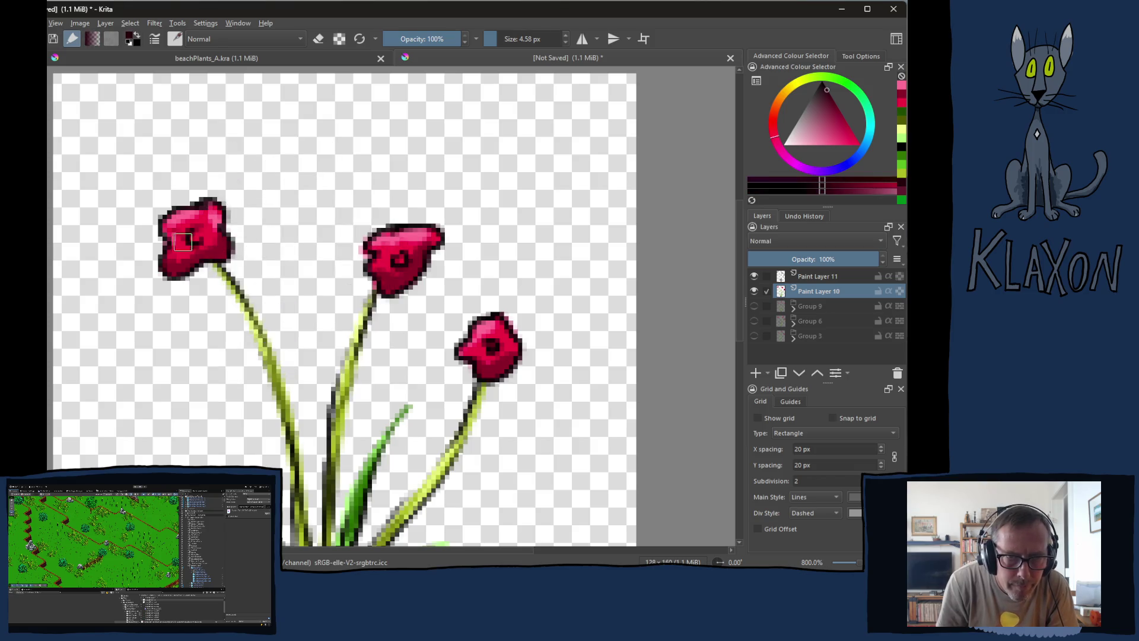
{"action": "left_click_drag", "start_coordinate": [401, 268], "coordinate": [400, 256]}
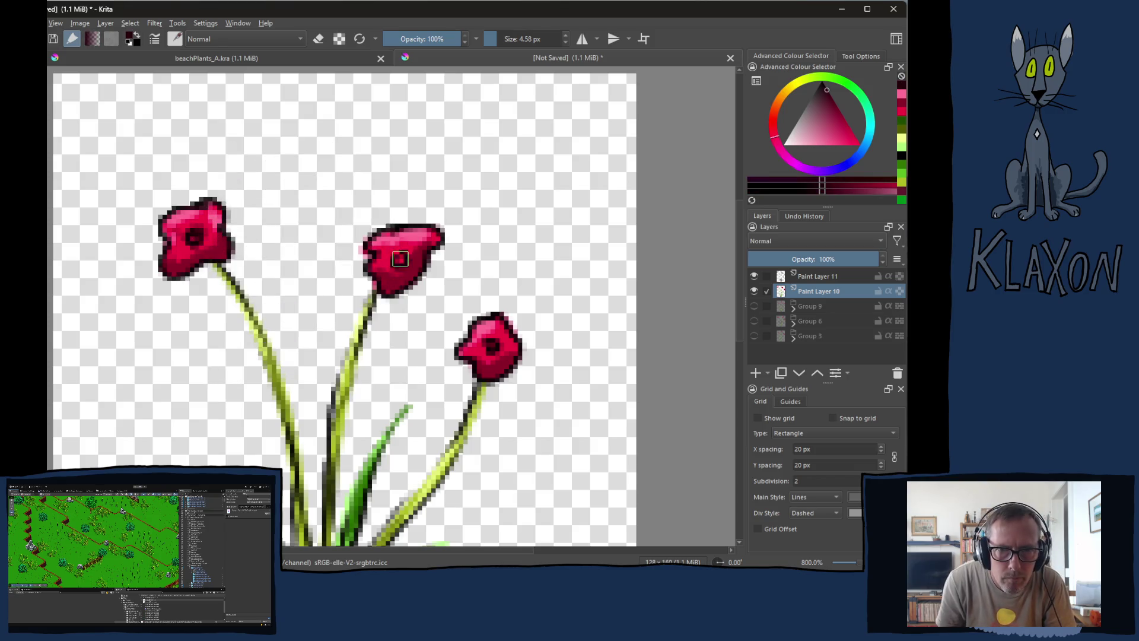
{"action": "left_click_drag", "start_coordinate": [207, 254], "coordinate": [198, 234]}
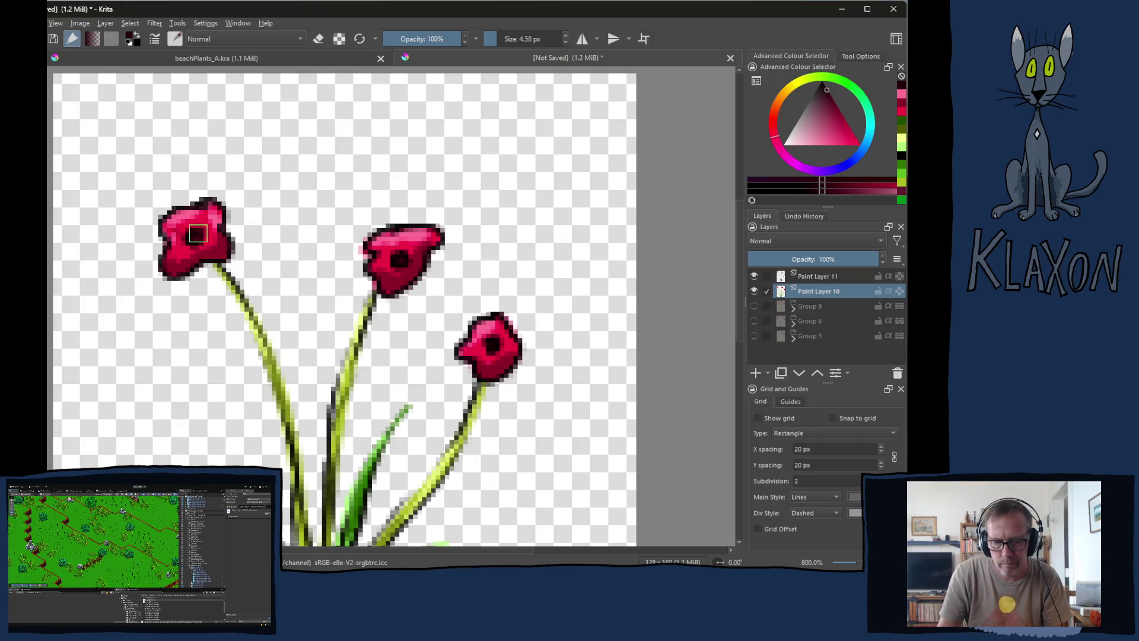
{"action": "key", "text": "1"}
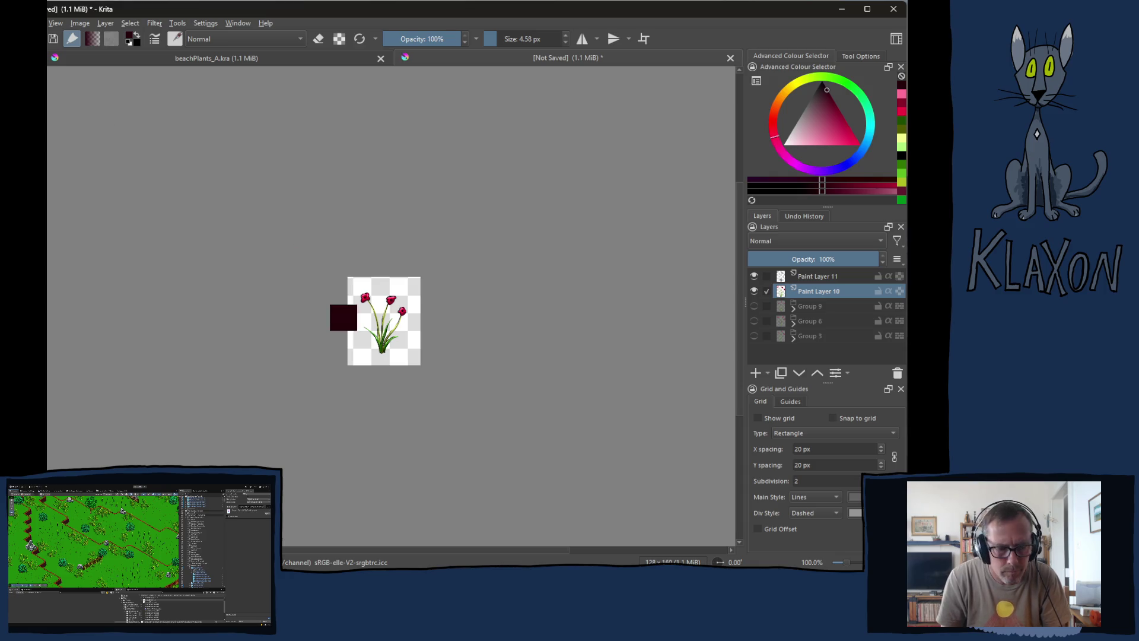
- Browse the save dialog through Decoration to the DesertPlants folder, then cancel without saving
{"action": "key", "text": "ctrl+s"}
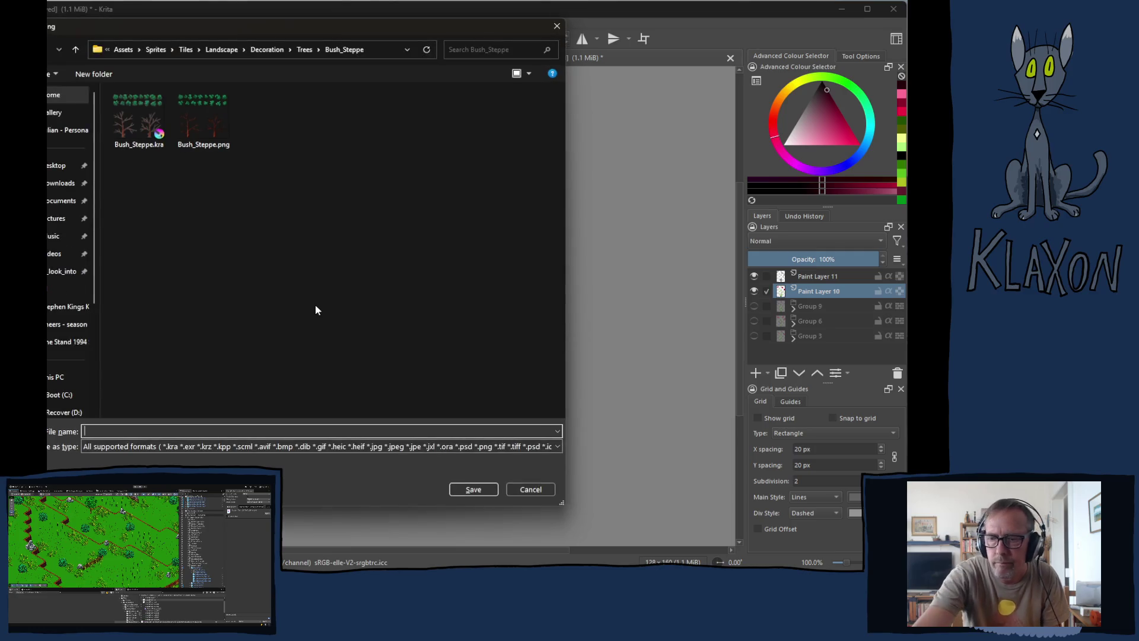
{"action": "left_click", "coordinate": [267, 50]}
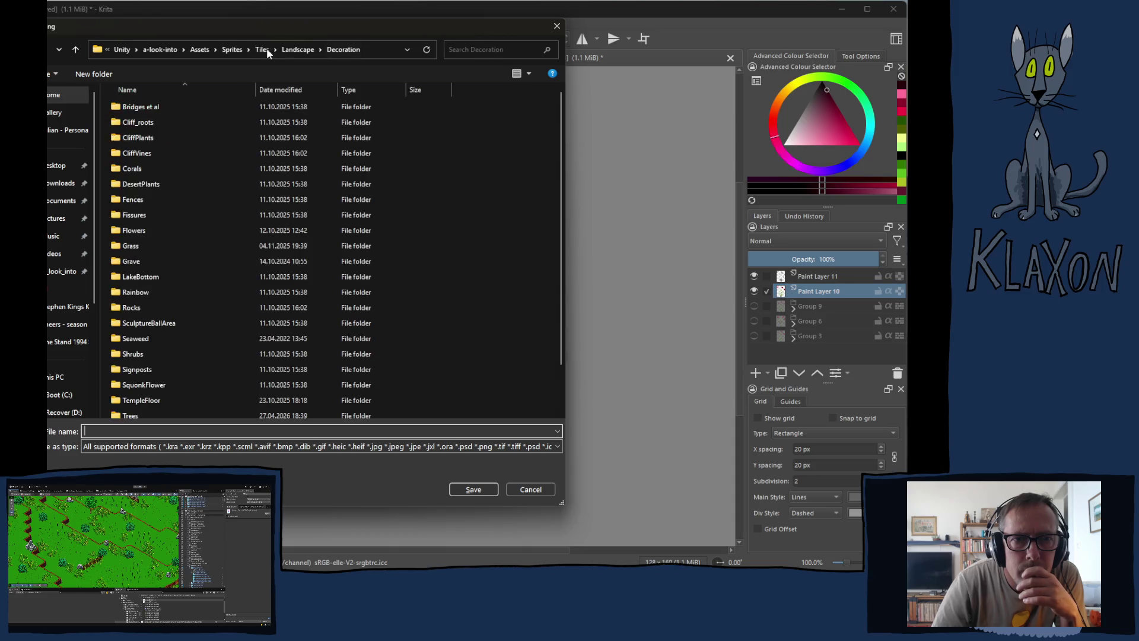
{"action": "double_click", "coordinate": [121, 246]}
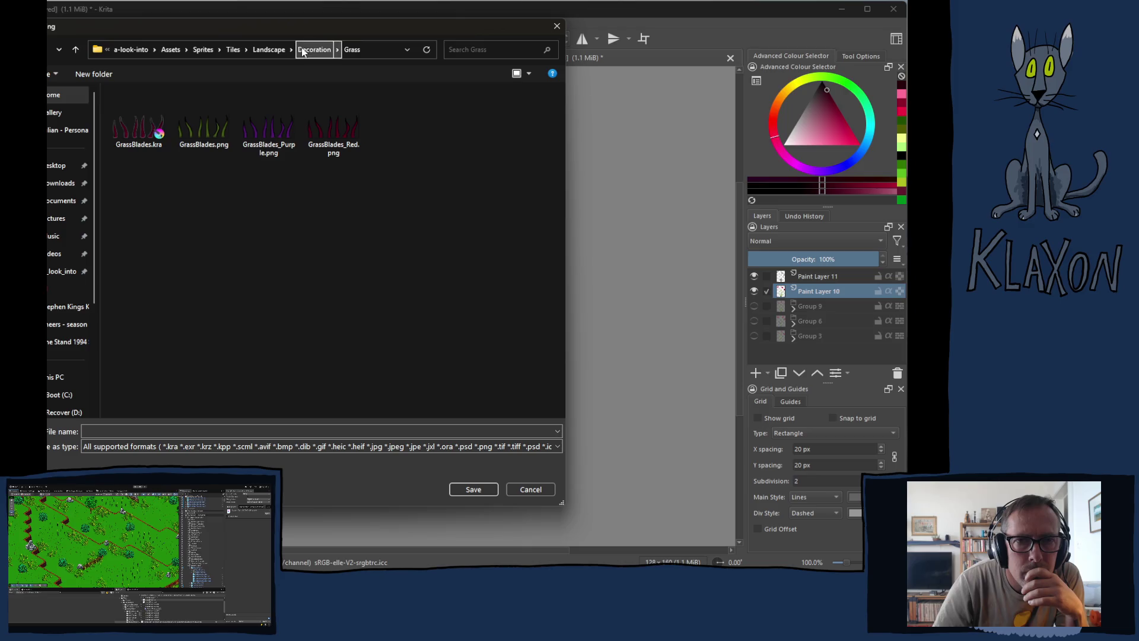
{"action": "left_click", "coordinate": [314, 49]}
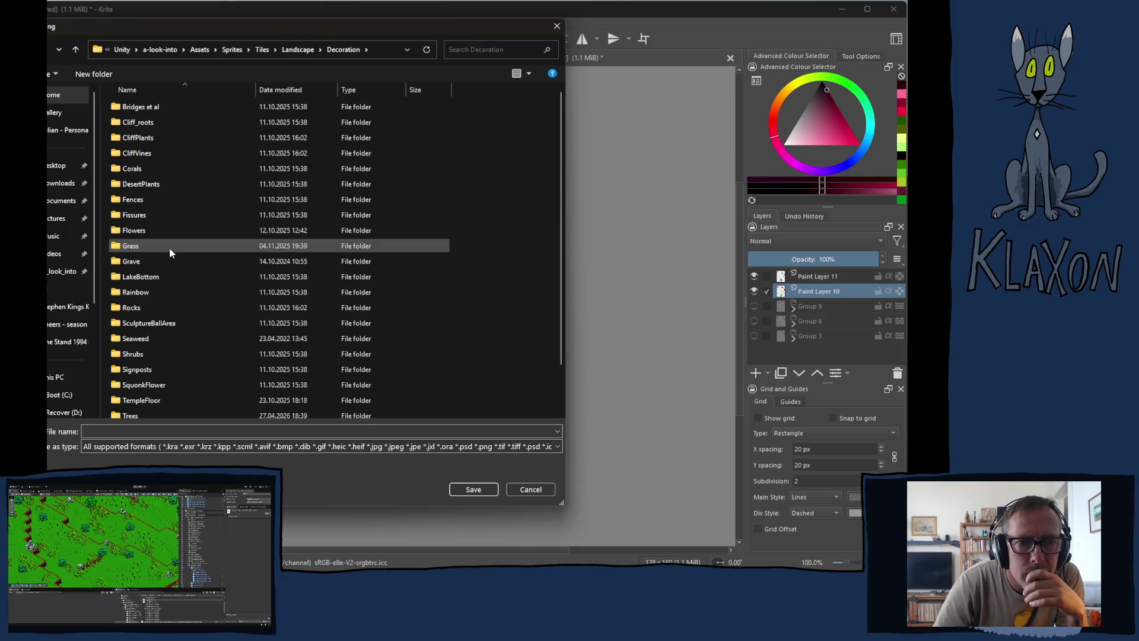
{"action": "mouse_move", "coordinate": [170, 249]}
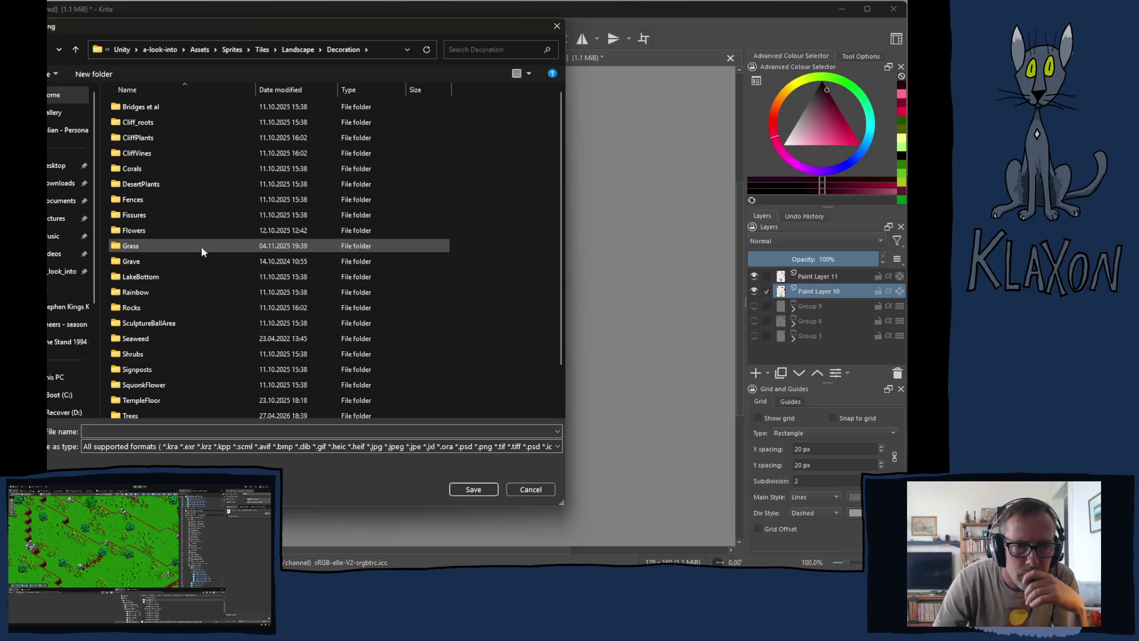
{"action": "scroll", "coordinate": [157, 252], "scroll_direction": "down", "scroll_amount": 2}
{"action": "scroll", "coordinate": [205, 252], "scroll_direction": "up", "scroll_amount": 1}
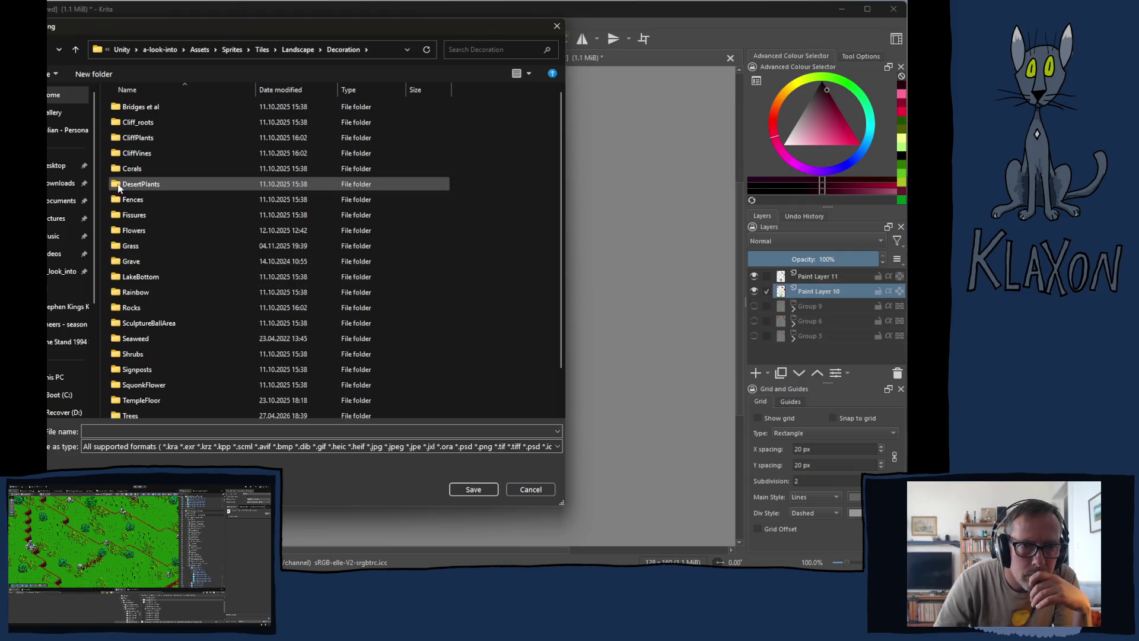
{"action": "double_click", "coordinate": [132, 187]}
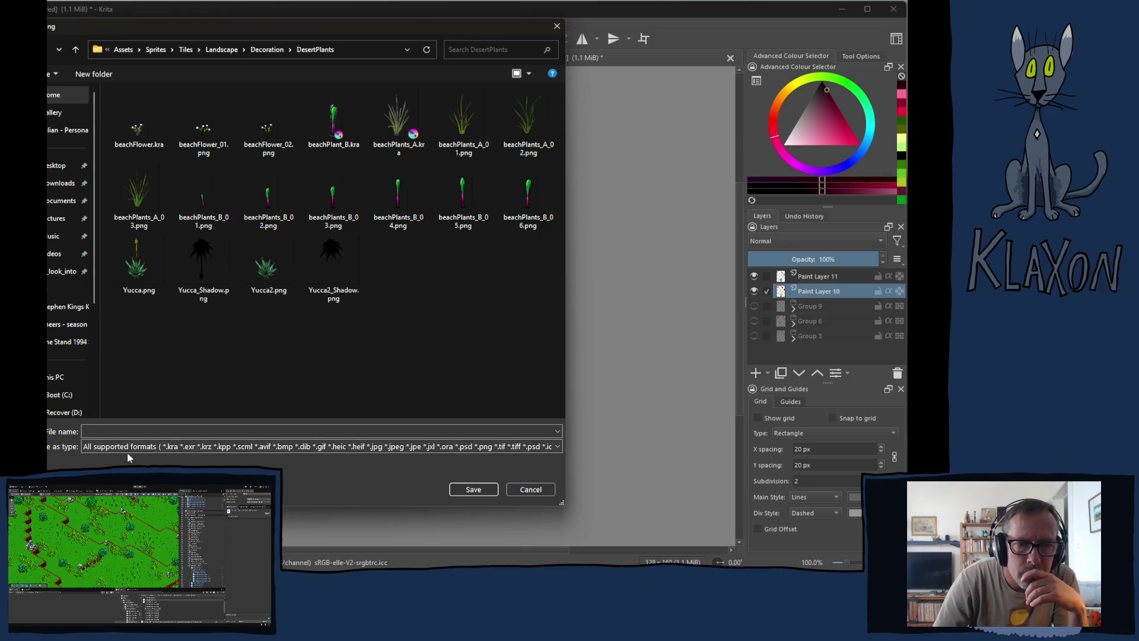
{"action": "left_click", "coordinate": [109, 428]}
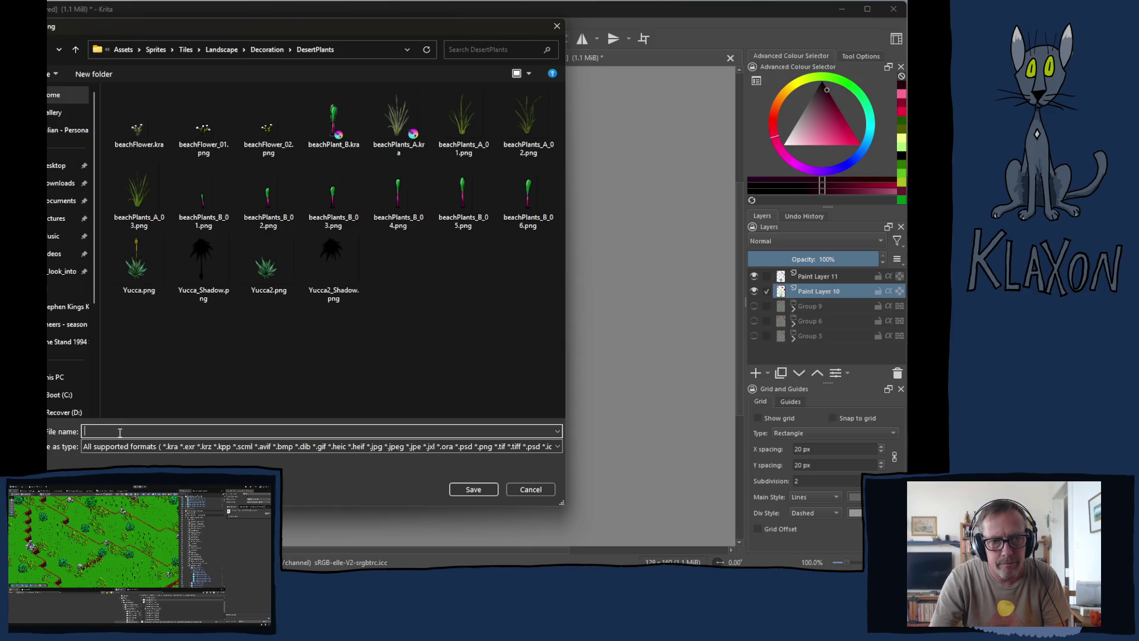
{"action": "left_click", "coordinate": [531, 489]}
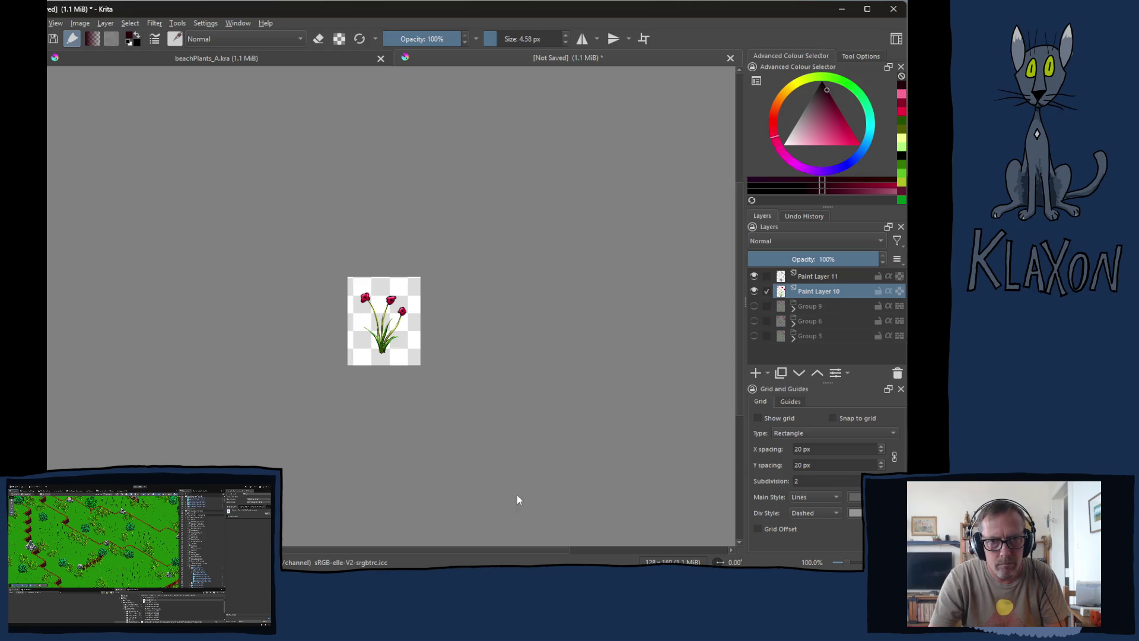
- Save the drawing as SteppeFlowert.kra in Decoration > DesertPlants
{"action": "key", "text": "ctrl+shift+s"}
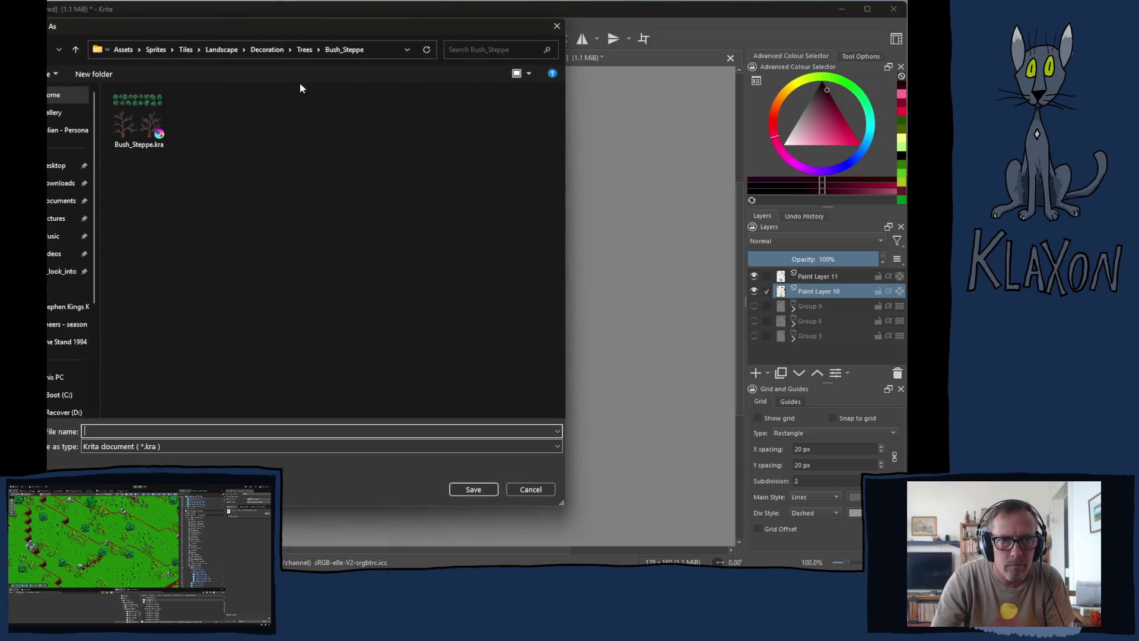
{"action": "left_click", "coordinate": [267, 49]}
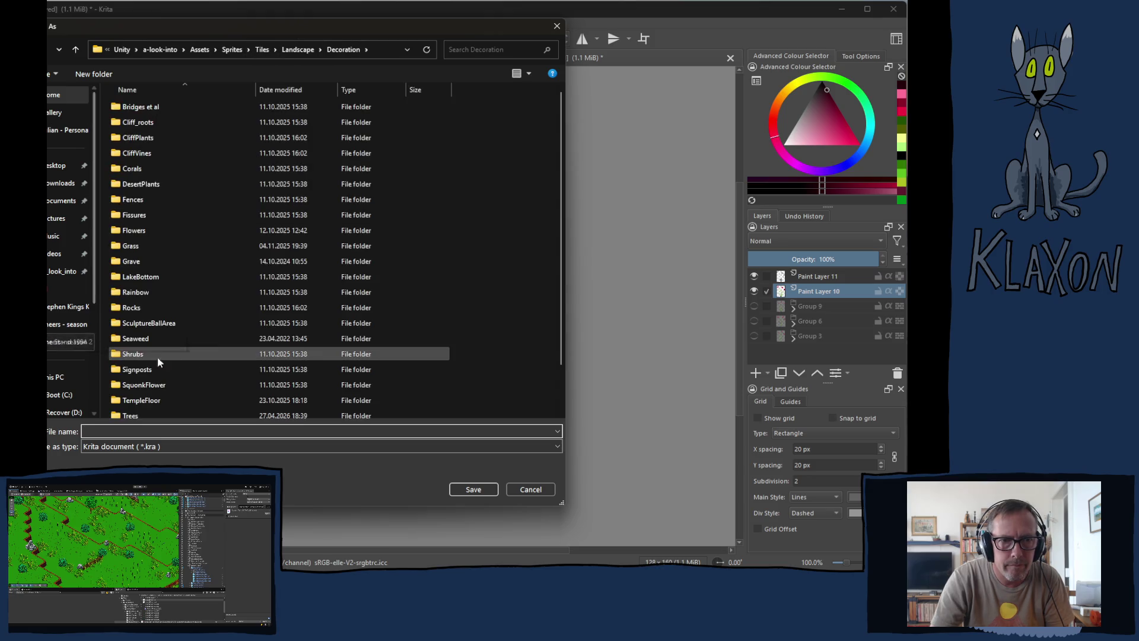
{"action": "double_click", "coordinate": [151, 185]}
{"action": "left_click", "coordinate": [100, 428]}
{"action": "type", "text": "te"}
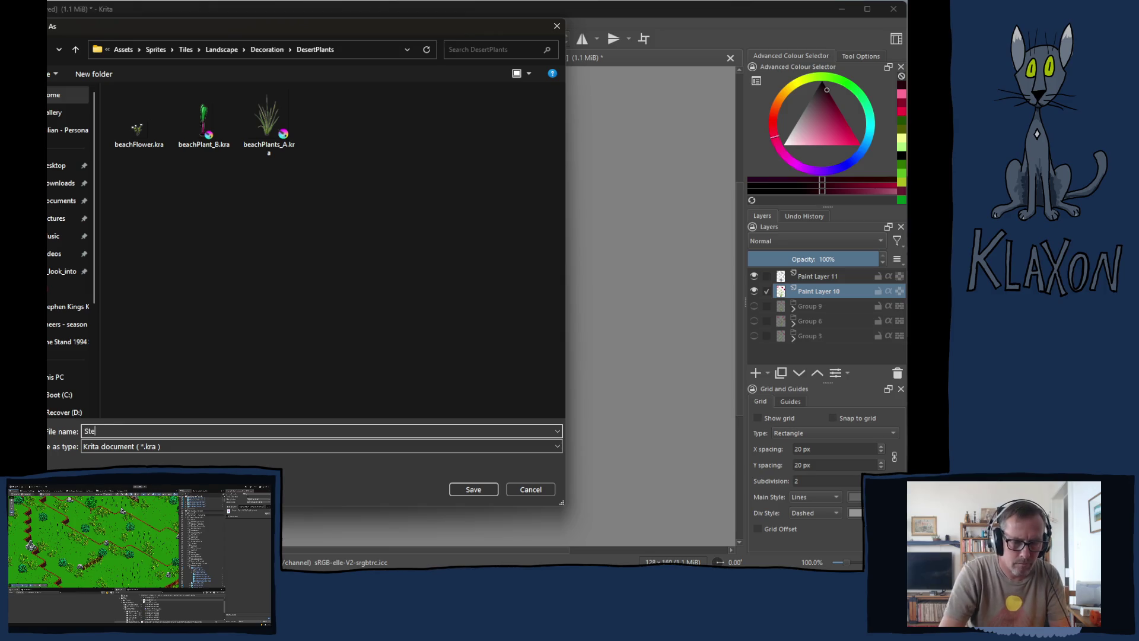
{"action": "type", "text": "ppeFlowert"}
{"action": "key", "text": "Return"}
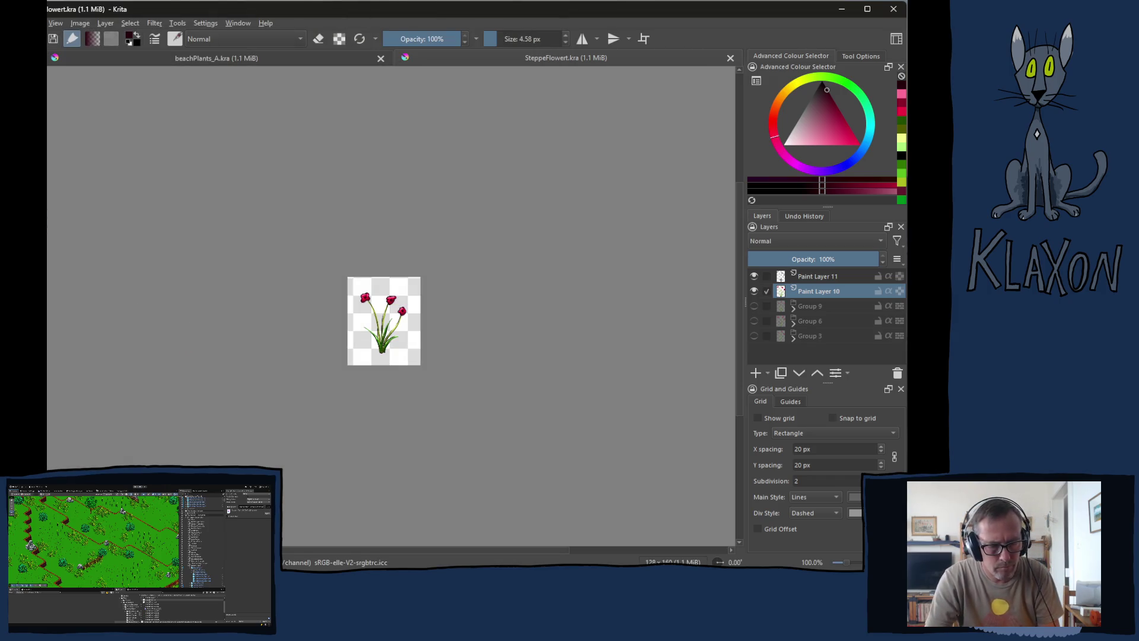
- Save a PNG copy named SteppeFlower_A.png with default export options, then switch to Unity
{"action": "key", "text": "ctrl+shift+s"}
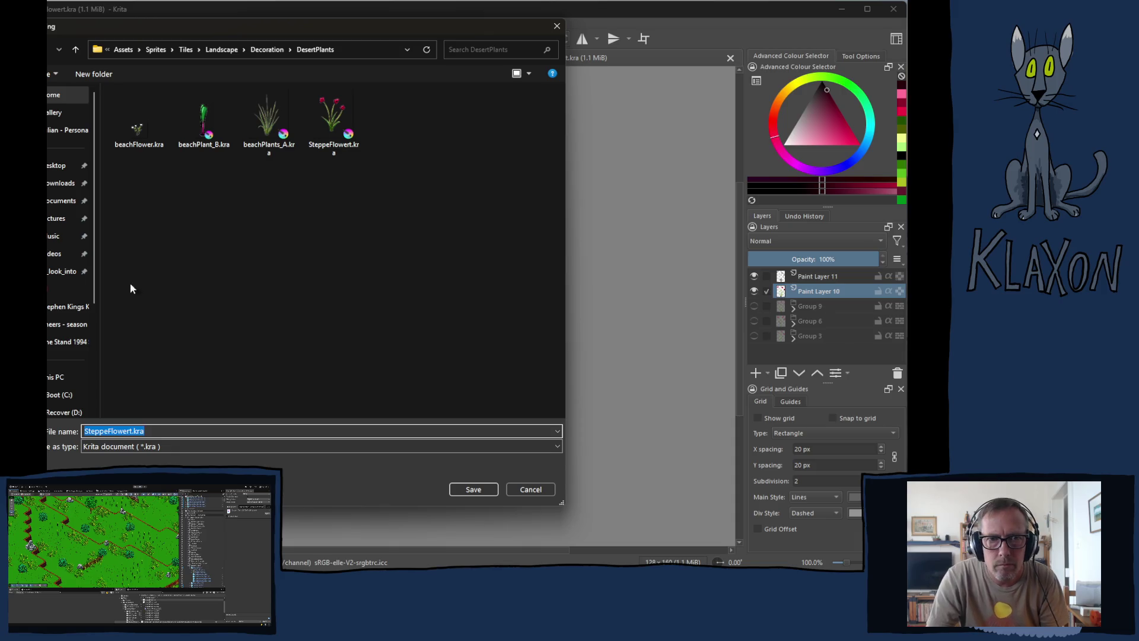
{"action": "left_click", "coordinate": [145, 446]}
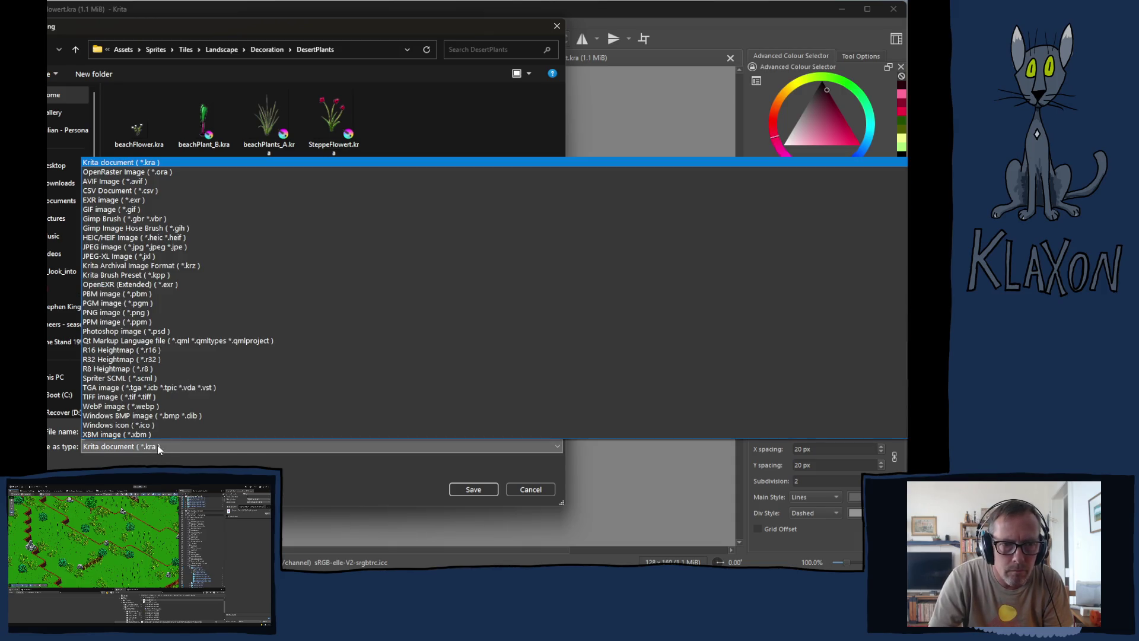
{"action": "left_click", "coordinate": [115, 311]}
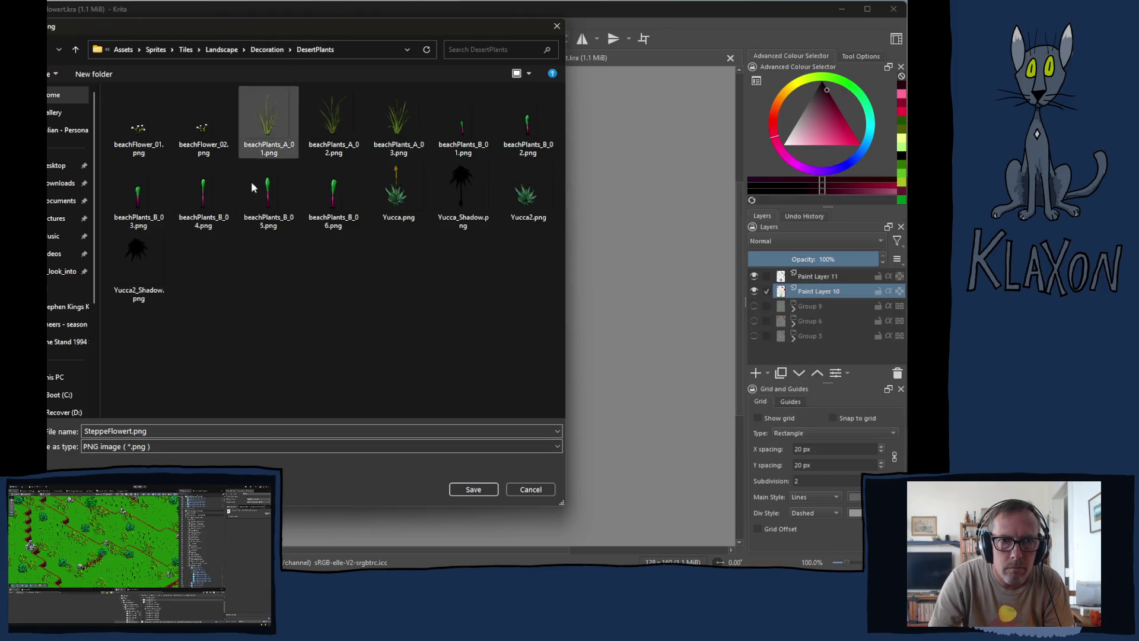
{"action": "double_click", "coordinate": [134, 431]}
{"action": "left_click", "coordinate": [134, 432]}
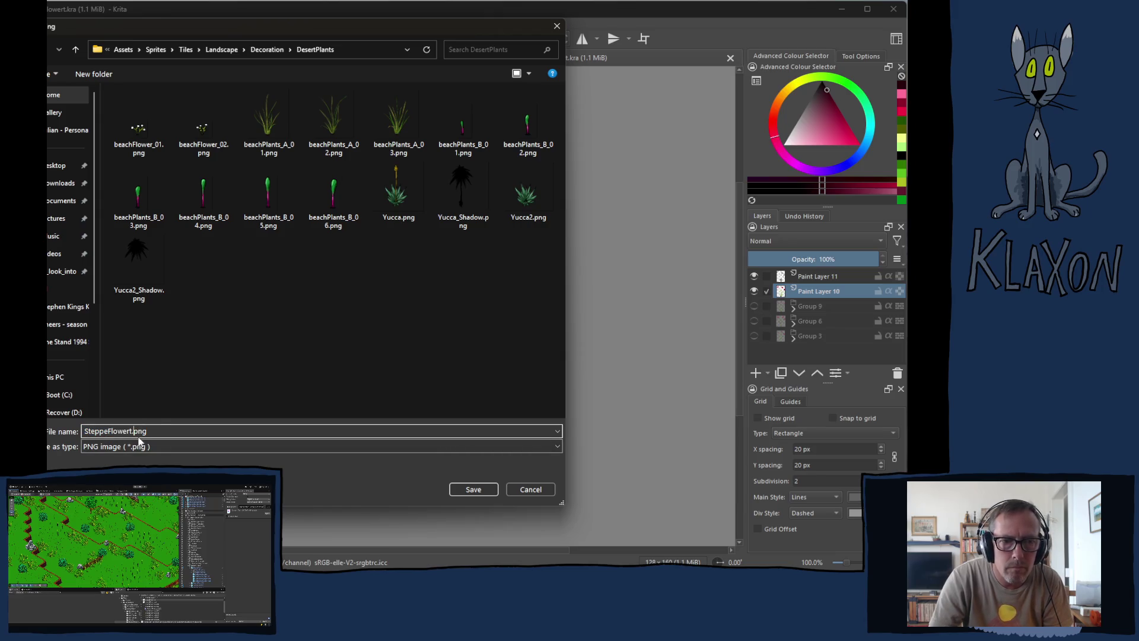
{"action": "key", "text": "BackSpace"}
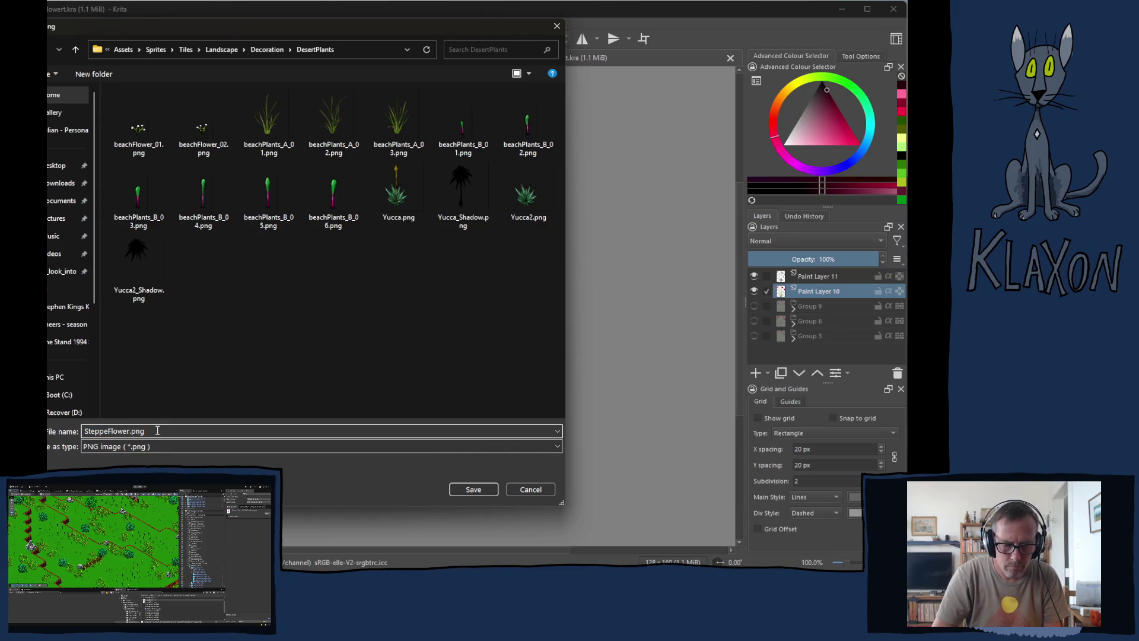
{"action": "type", "text": "_A"}
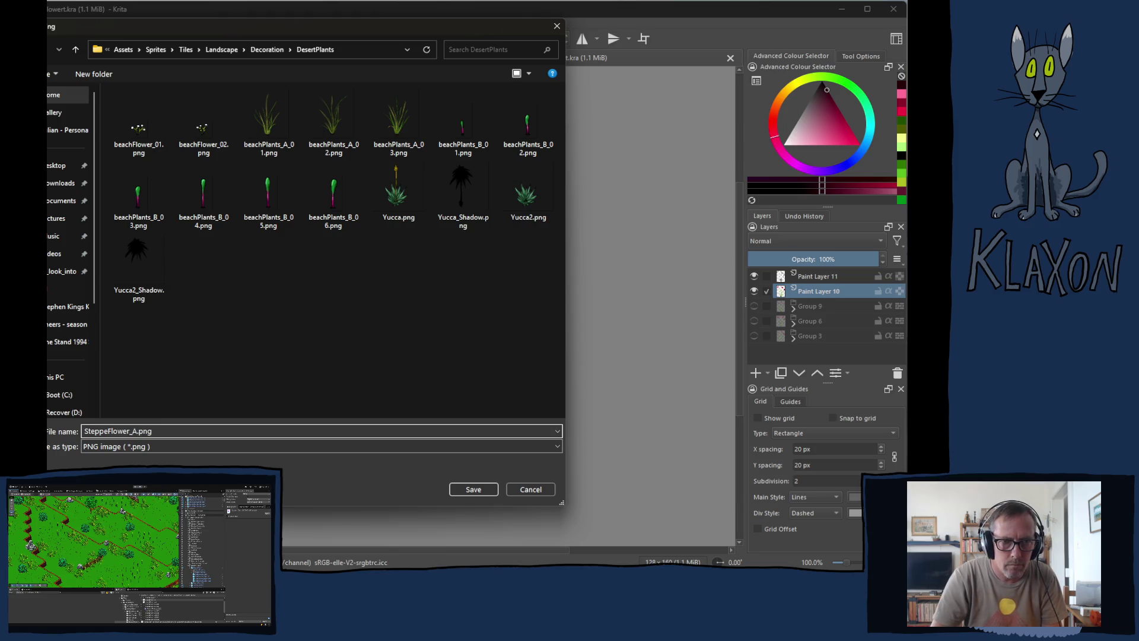
{"action": "key", "text": "Return"}
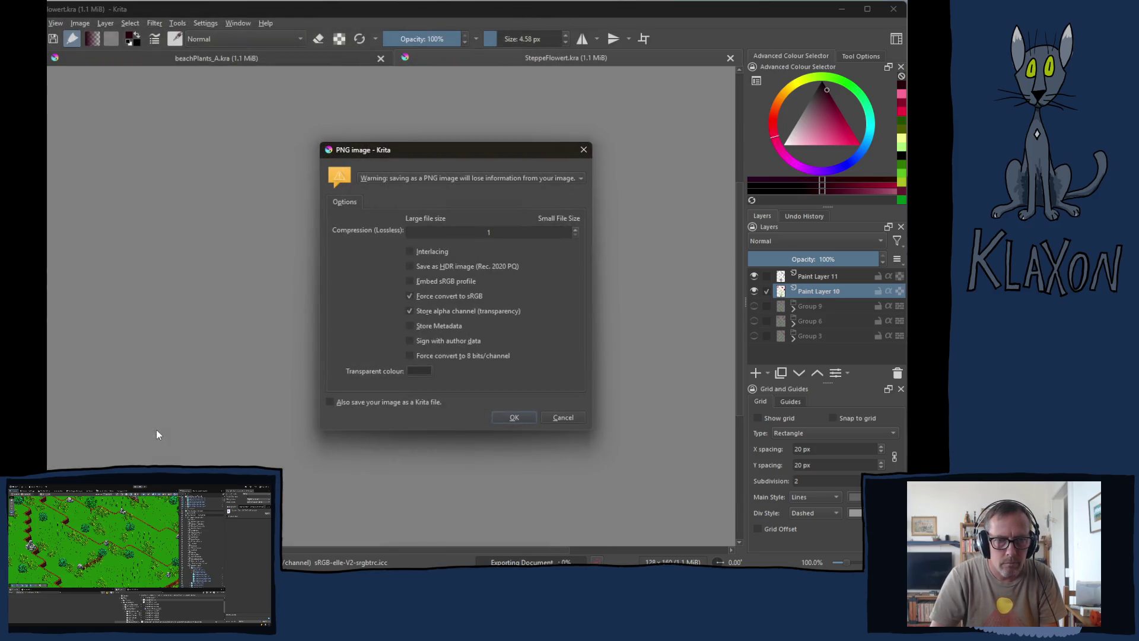
{"action": "key", "text": "Return"}
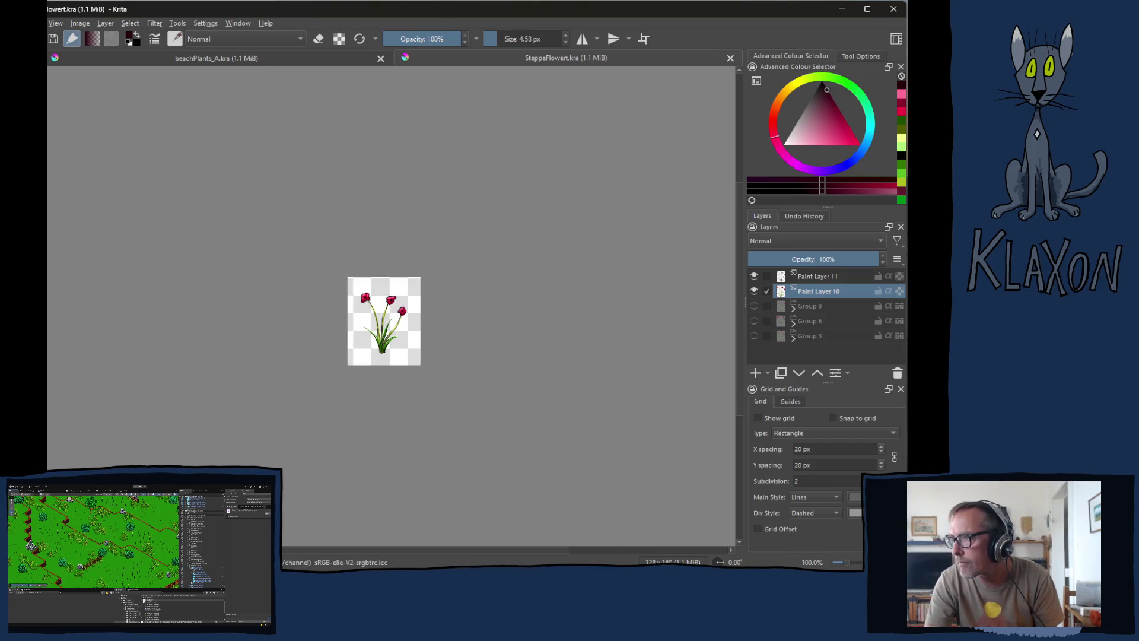
{"action": "key", "text": "alt+Tab"}
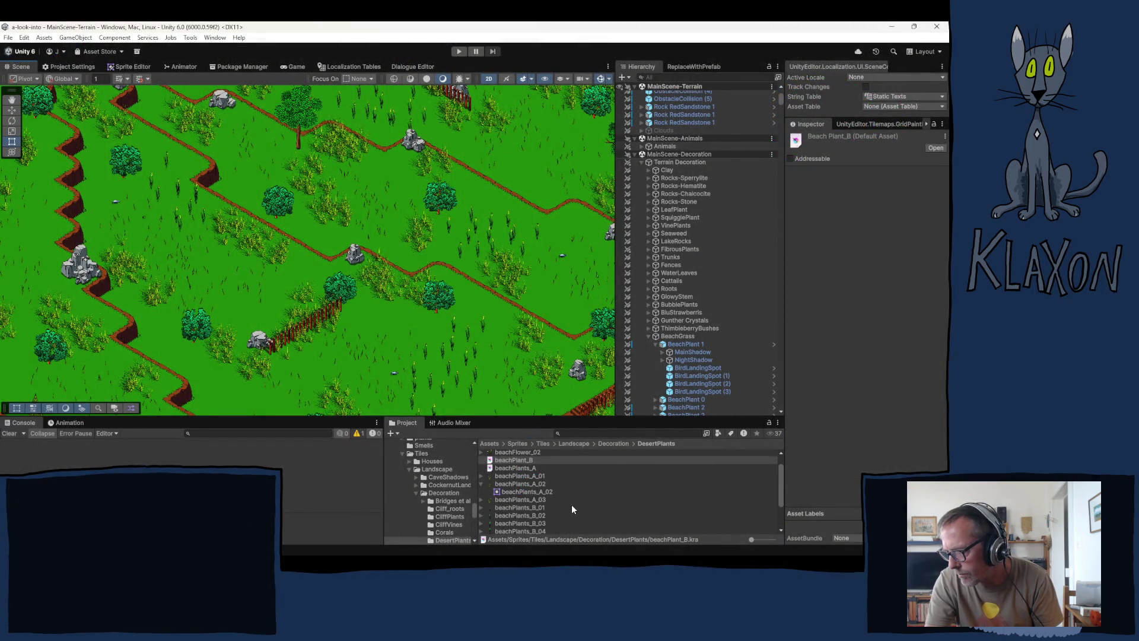
- Set SteppeFlower_A to Single sprite mode, 512 pixels per unit and 256 max size
{"action": "scroll", "coordinate": [560, 504], "scroll_direction": "down", "scroll_amount": 5}
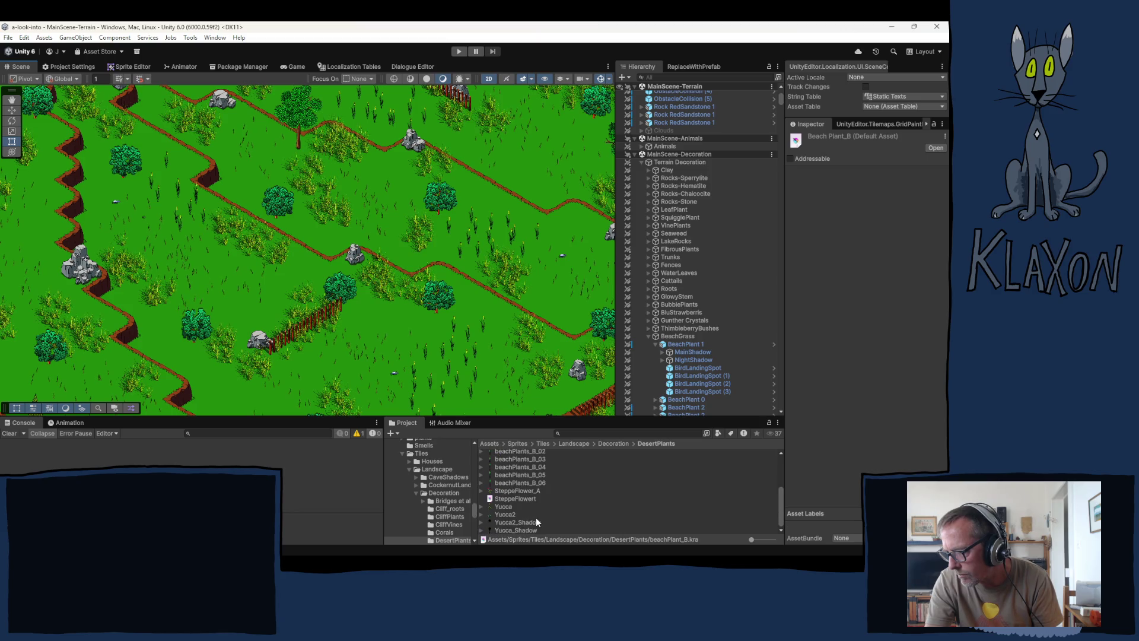
{"action": "left_click", "coordinate": [517, 490]}
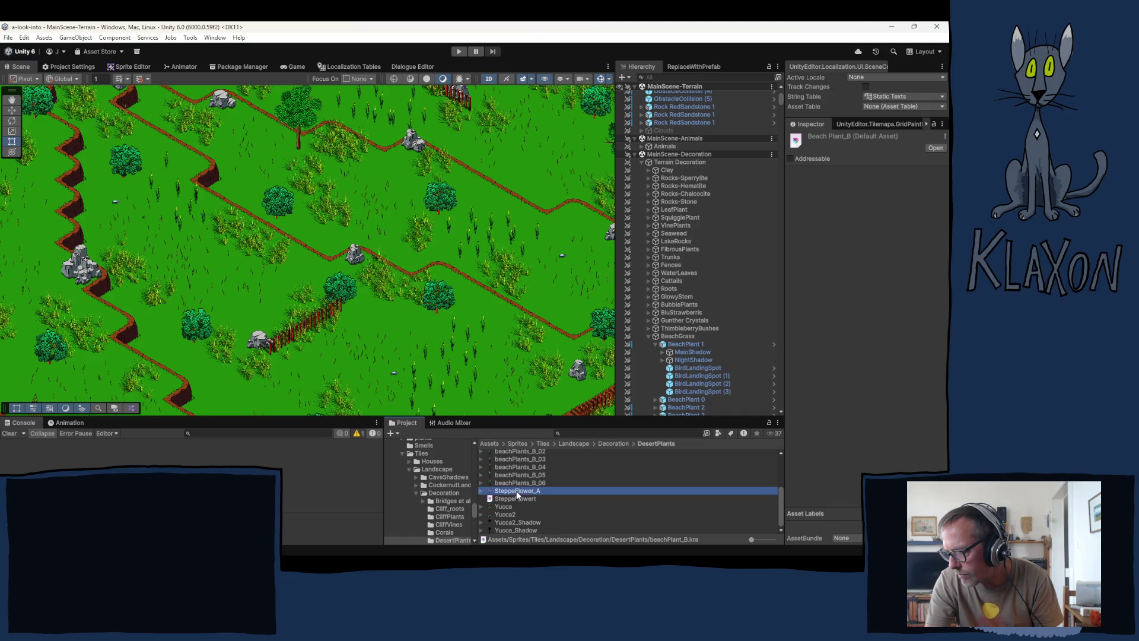
{"action": "left_click", "coordinate": [880, 201]}
{"action": "left_click", "coordinate": [878, 214]}
{"action": "left_click", "coordinate": [877, 209]}
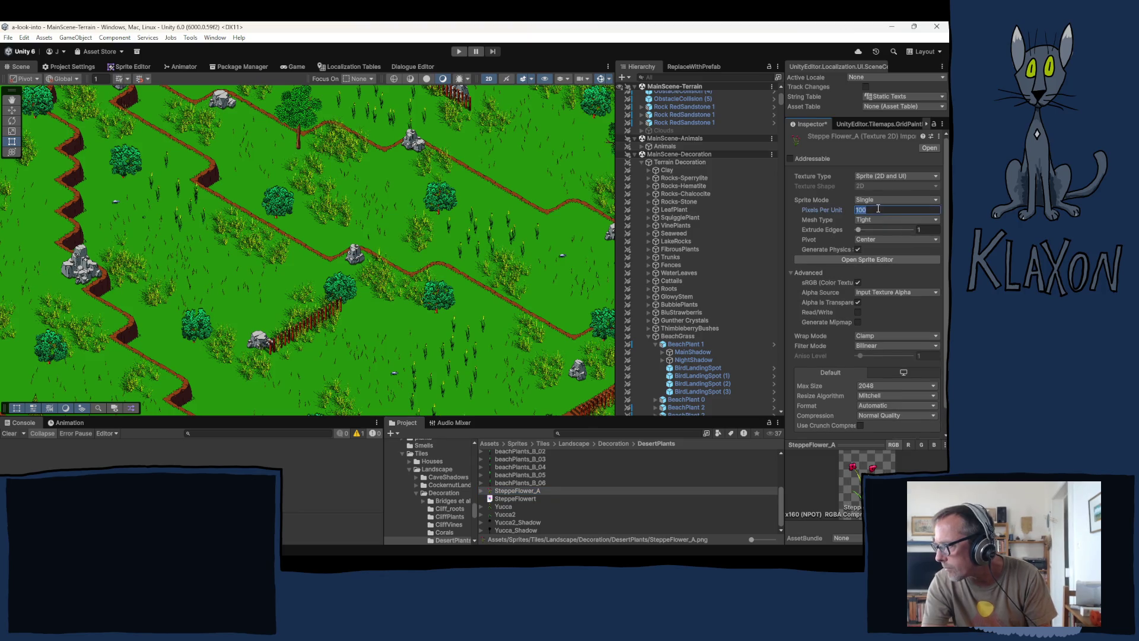
{"action": "type", "text": "512"}
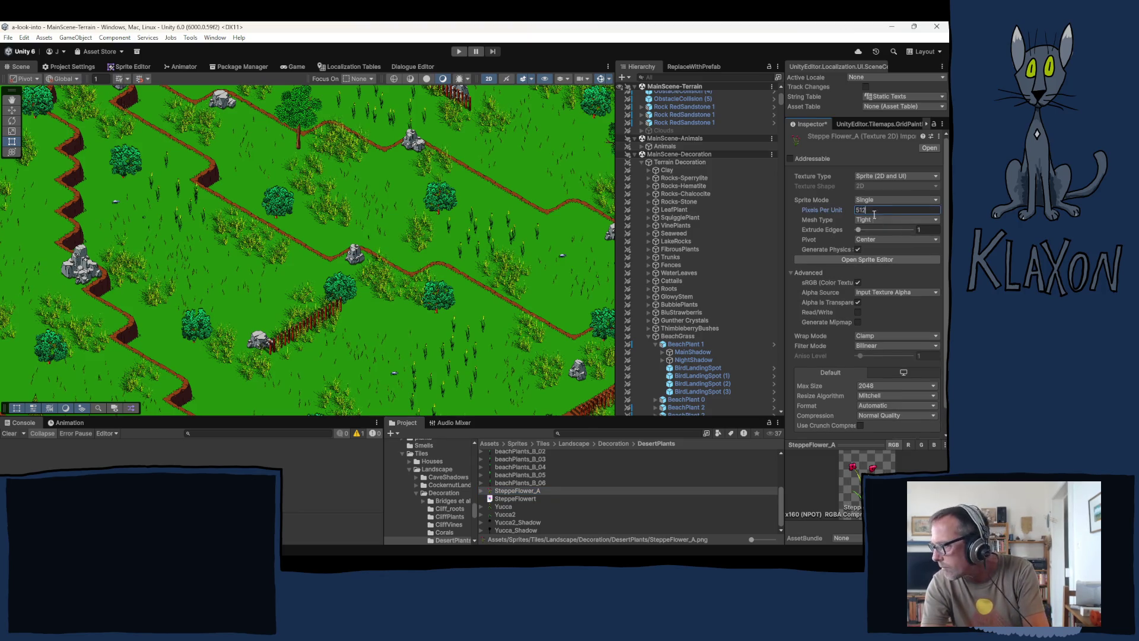
{"action": "left_click", "coordinate": [887, 386]}
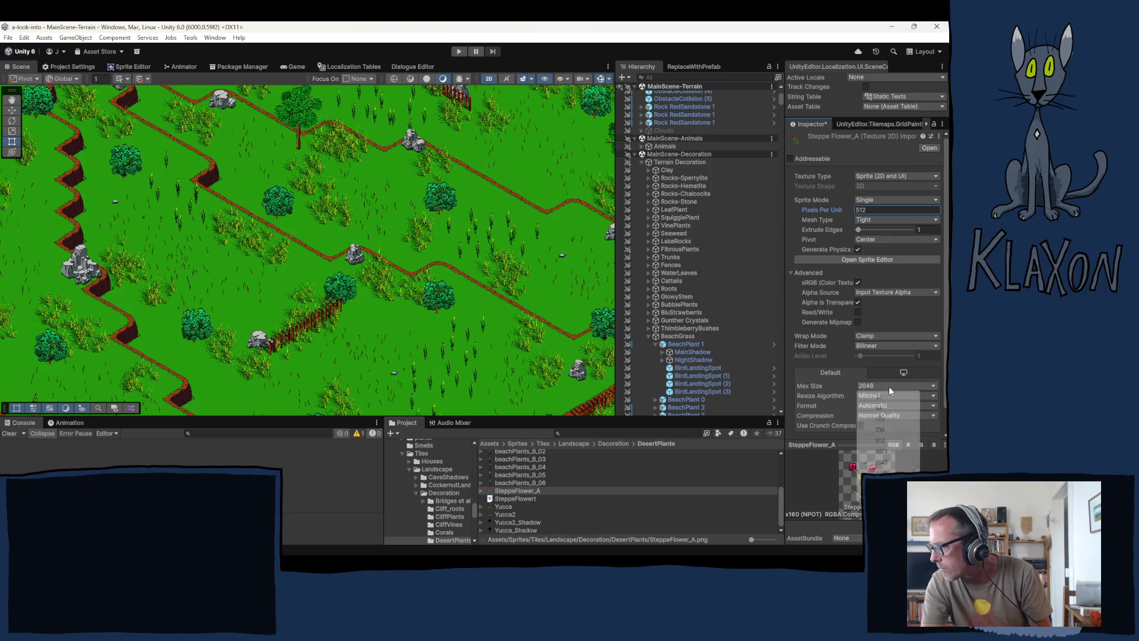
{"action": "left_click", "coordinate": [884, 429]}
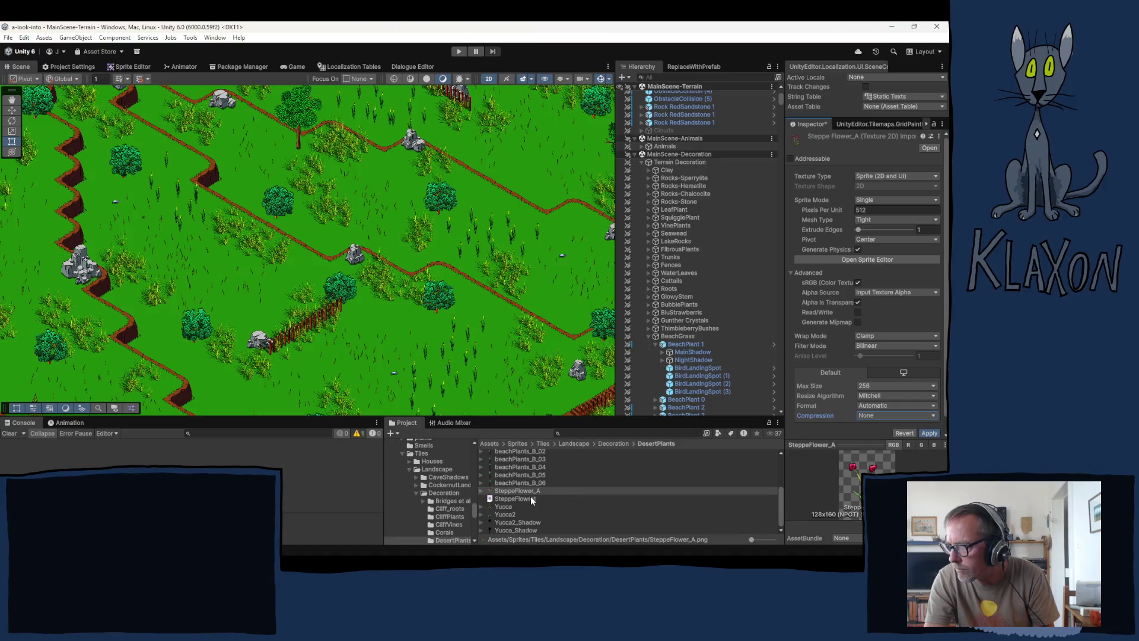
- Apply the import settings and place the SteppeFlower_A sprite in the terrain scene
{"action": "left_click", "coordinate": [515, 493]}
{"action": "key", "text": "Return"}
{"action": "mouse_move", "coordinate": [513, 490]}
{"action": "left_mouse_down"}
{"action": "mouse_move", "coordinate": [371, 314]}
{"action": "mouse_move", "coordinate": [528, 500]}
{"action": "mouse_move", "coordinate": [393, 315]}
{"action": "mouse_move", "coordinate": [374, 320]}
{"action": "left_mouse_up"}
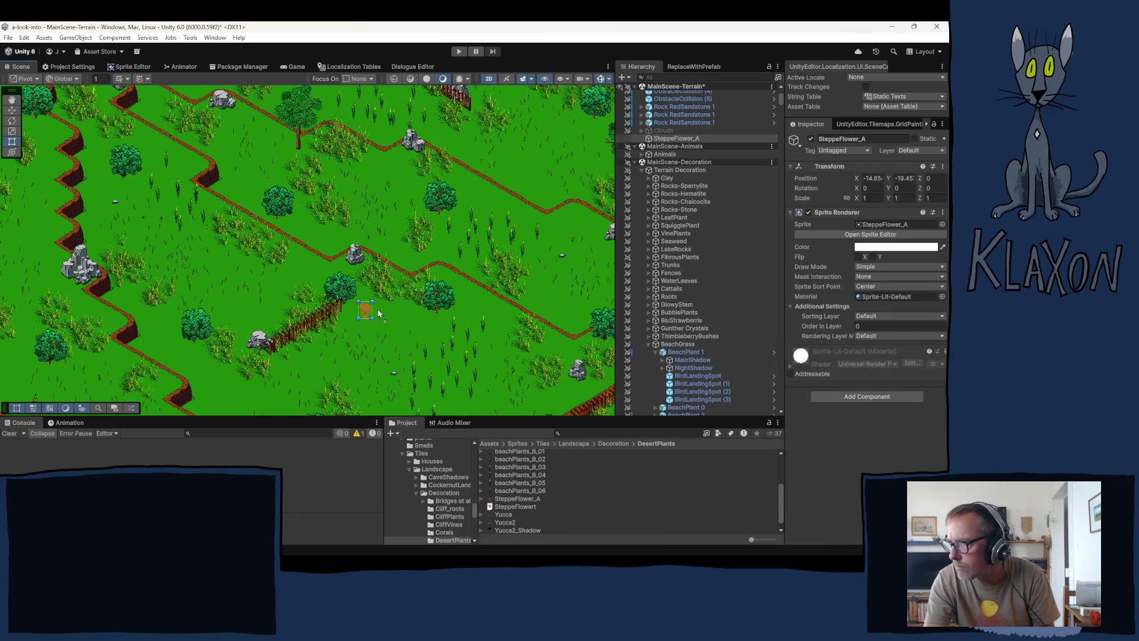
- Set the flower's Transform Z to 4 and its Sprite Sort Point to Pivot
{"action": "left_click", "coordinate": [934, 177]}
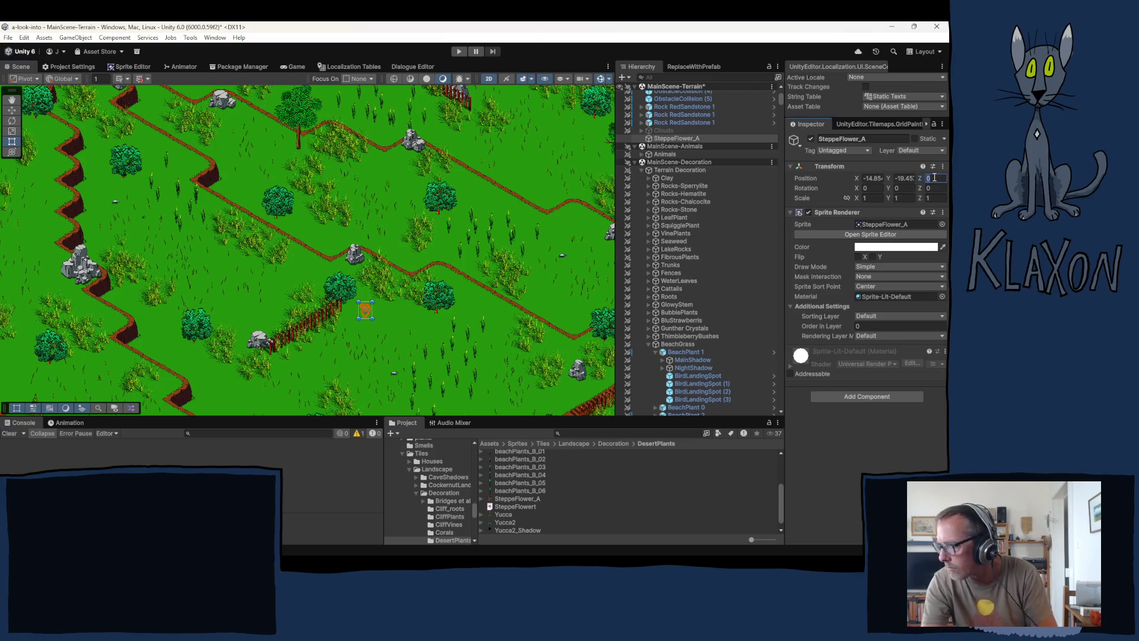
{"action": "type", "text": "4"}
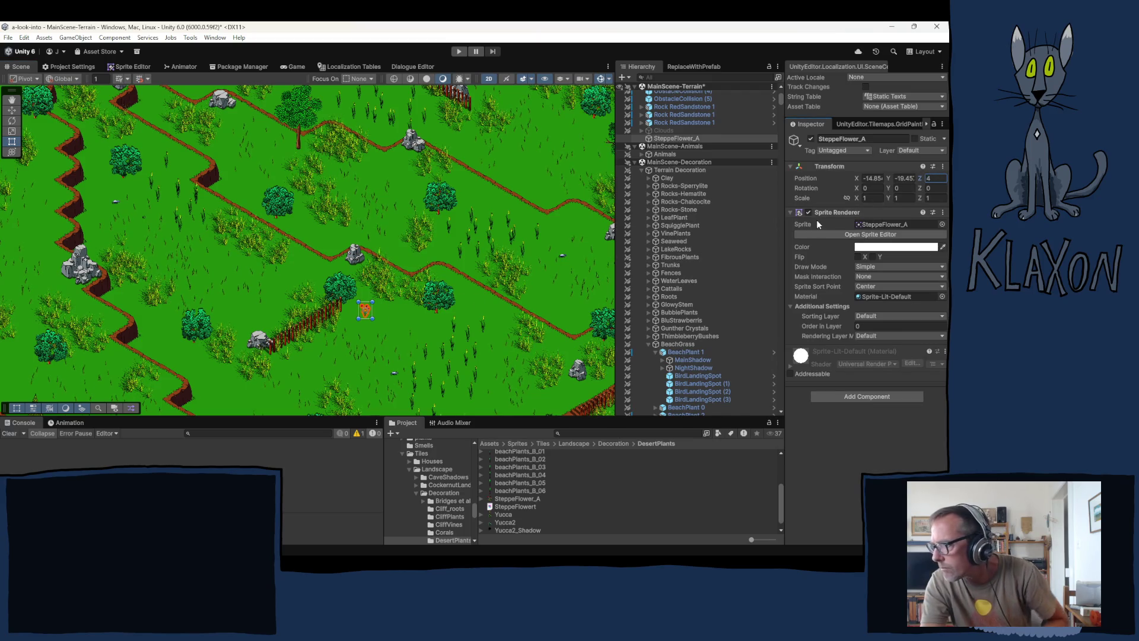
{"action": "left_click", "coordinate": [878, 286]}
{"action": "left_click", "coordinate": [872, 307]}
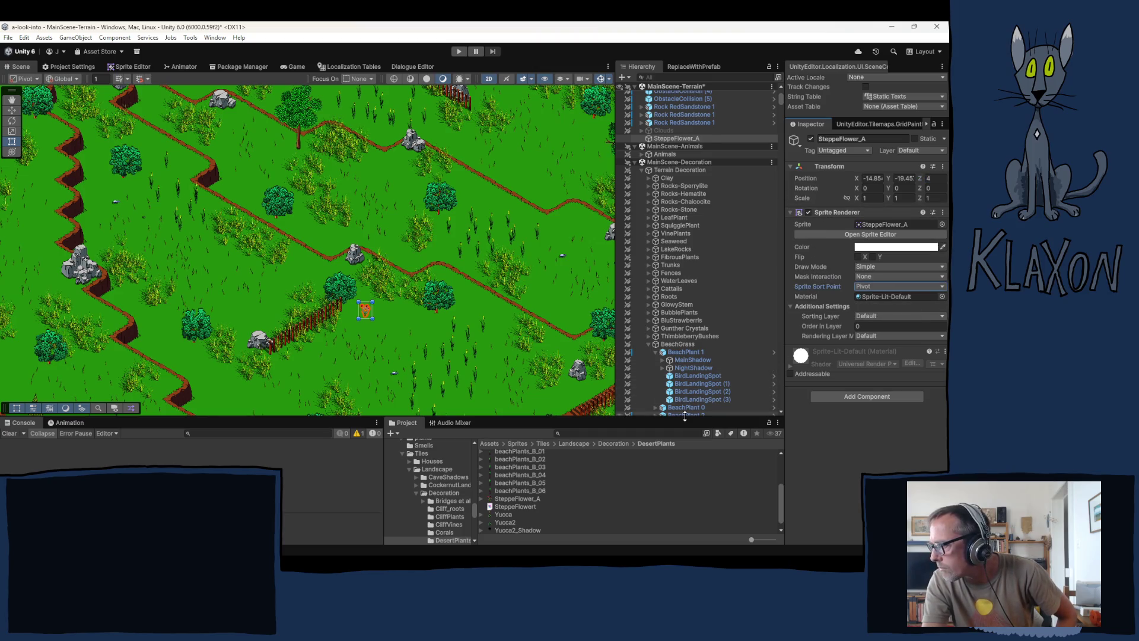
- Move the sprite pivot down to the stem base in the Sprite Editor and apply it
{"action": "left_click", "coordinate": [513, 498]}
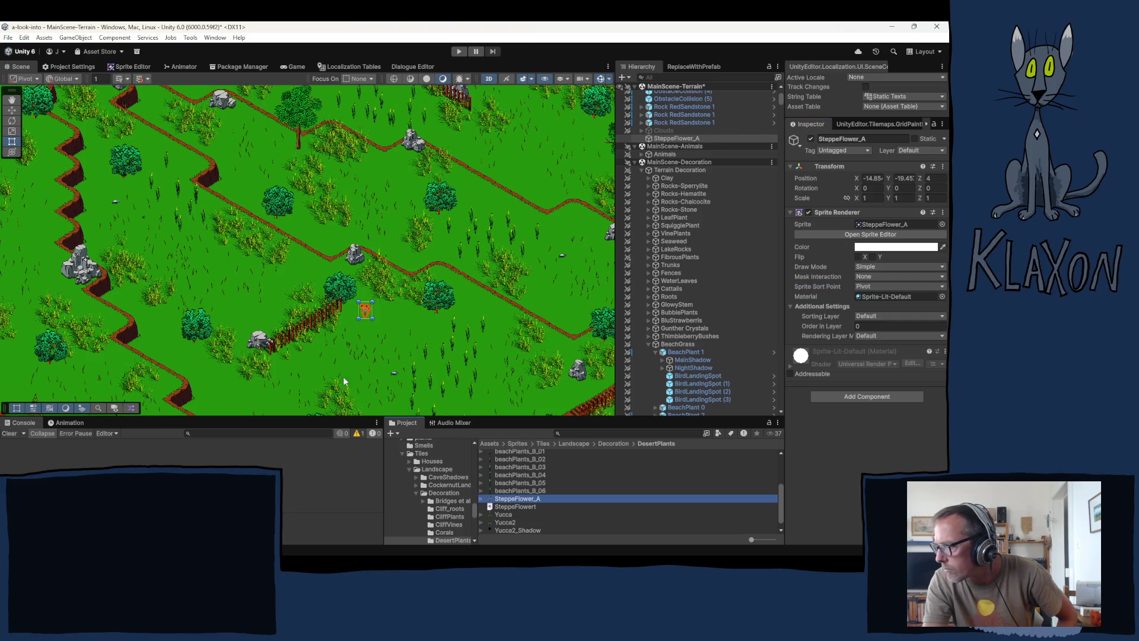
{"action": "left_click", "coordinate": [128, 66]}
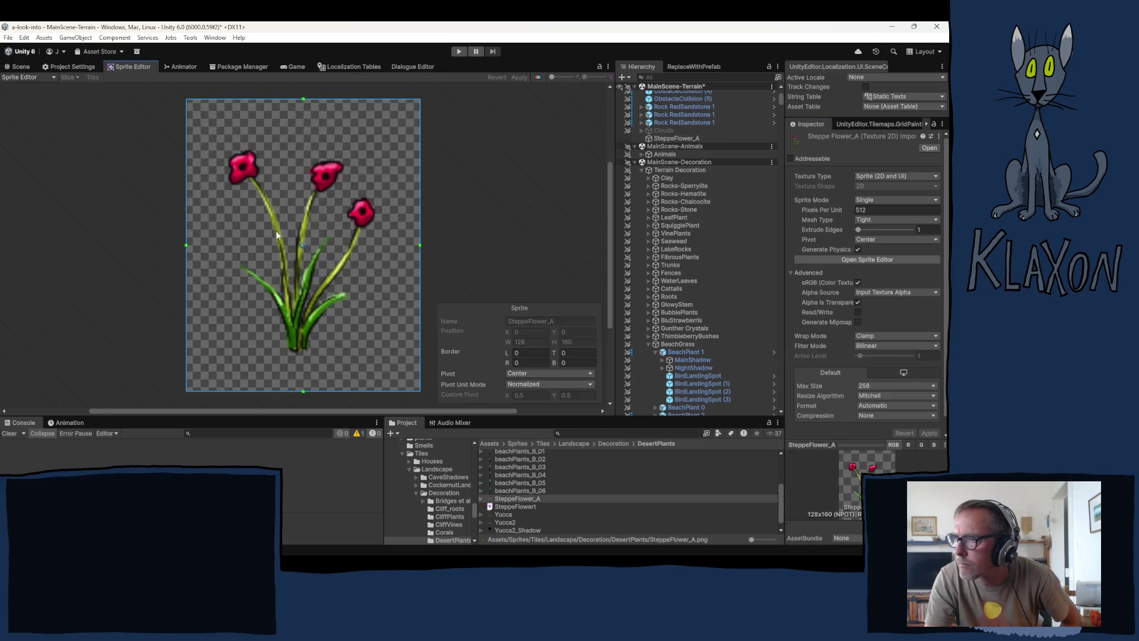
{"action": "left_click_drag", "start_coordinate": [299, 245], "coordinate": [299, 347]}
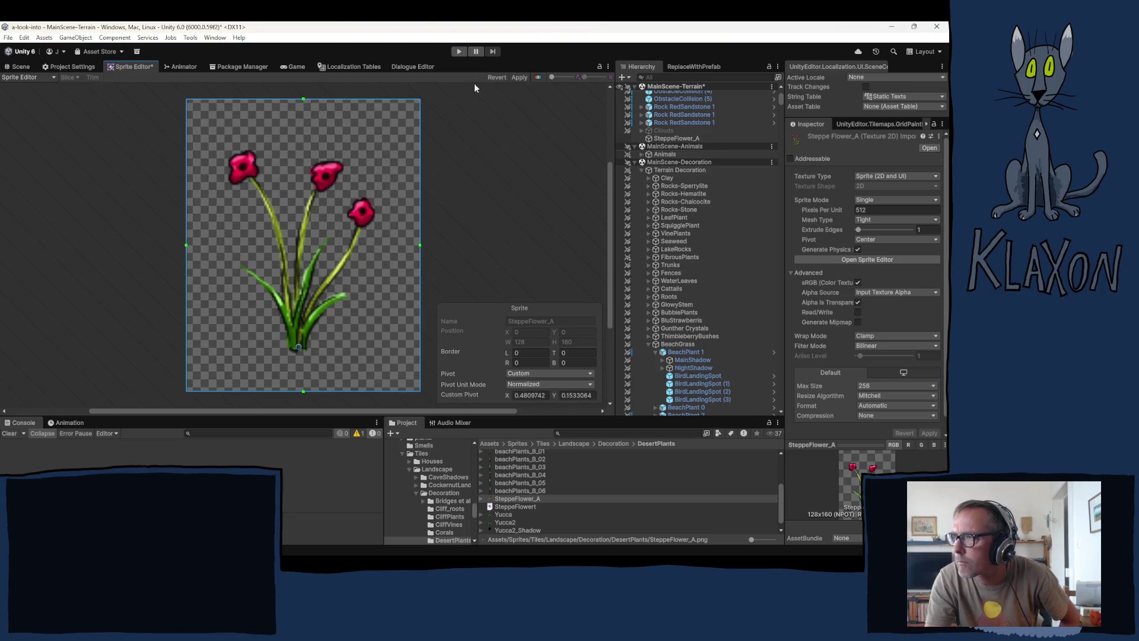
{"action": "left_click", "coordinate": [515, 78]}
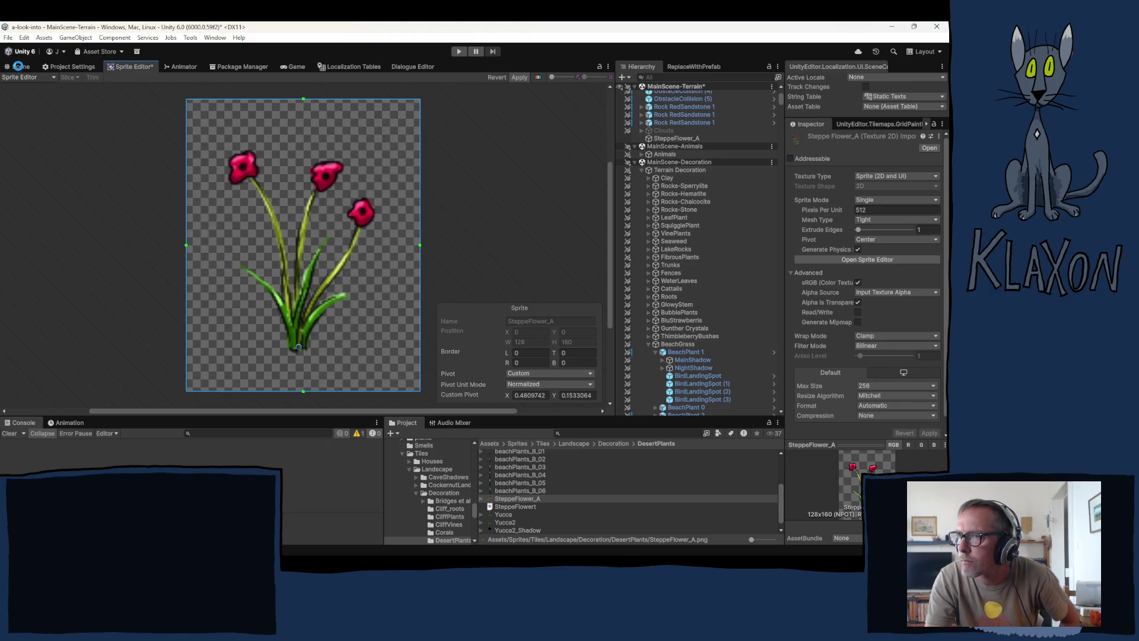
{"action": "left_click", "coordinate": [18, 65]}
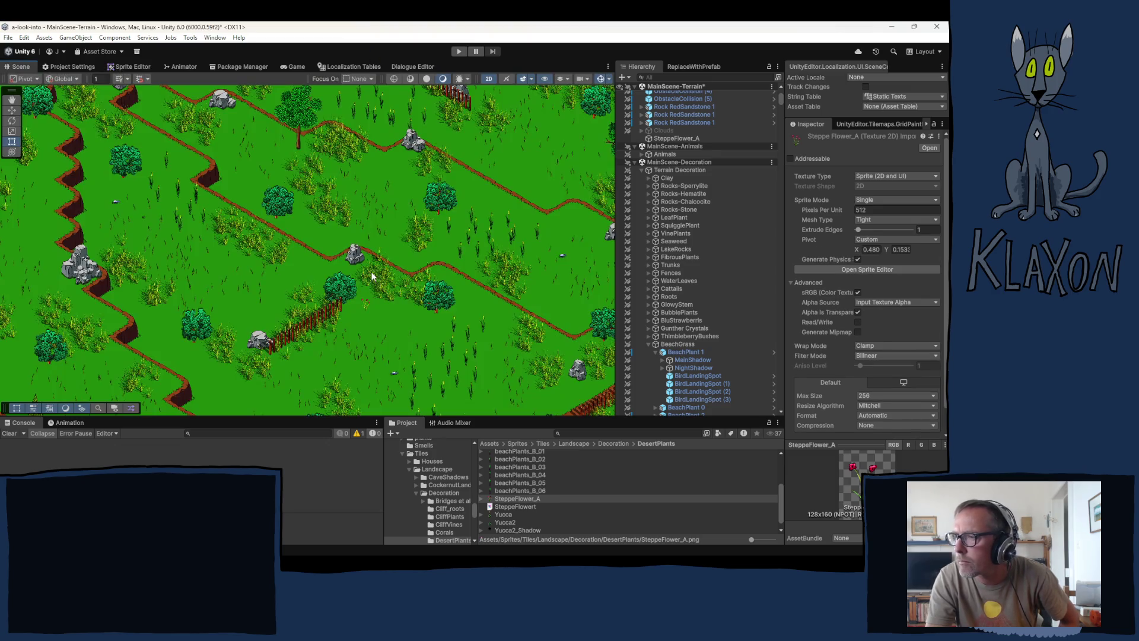
{"action": "scroll", "coordinate": [358, 332], "scroll_direction": "up", "scroll_amount": 10}
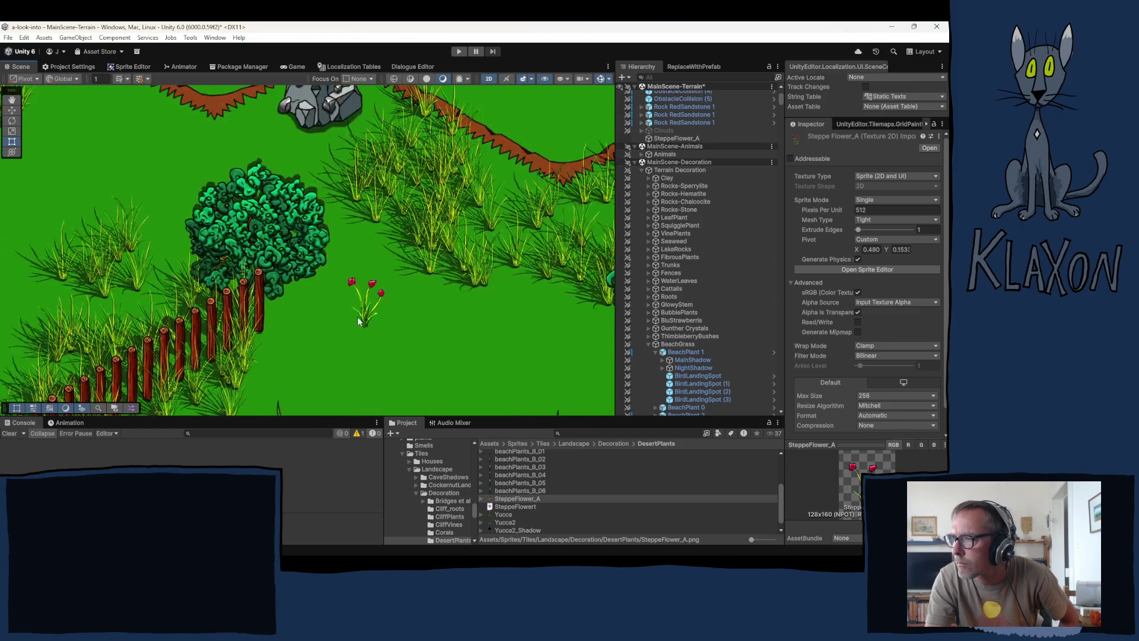
{"action": "left_click", "coordinate": [443, 307]}
{"action": "scroll", "coordinate": [439, 309], "scroll_direction": "down", "scroll_amount": 5}
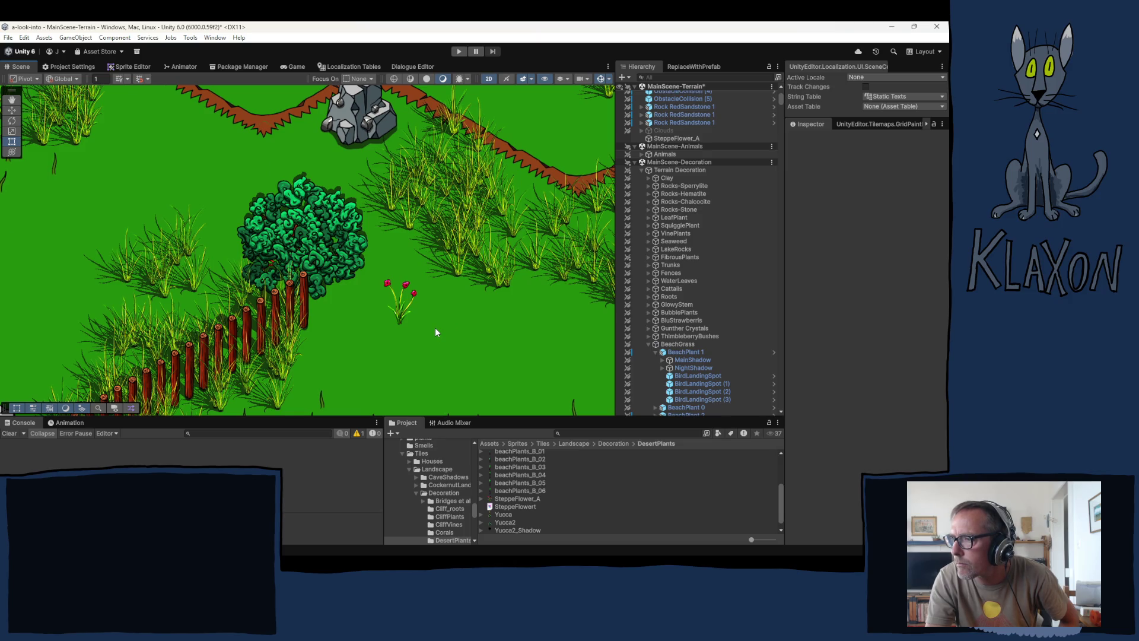
- Zoom the Unity Scene view to look over the placed poppy sprite
{"action": "scroll", "coordinate": [435, 331], "scroll_direction": "down", "scroll_amount": 4}
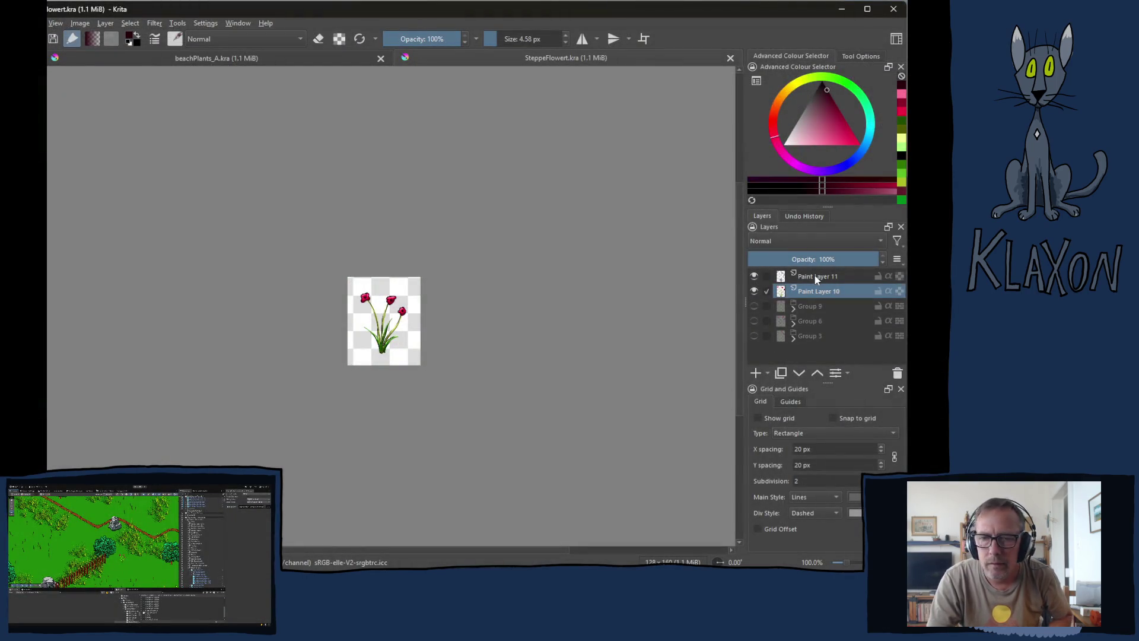
- Group Paint Layers 10 and 11 into Group 12, add Paint Layers 13 and 14, and hide the group
{"action": "left_click", "coordinate": [814, 275], "text": "ctrl"}
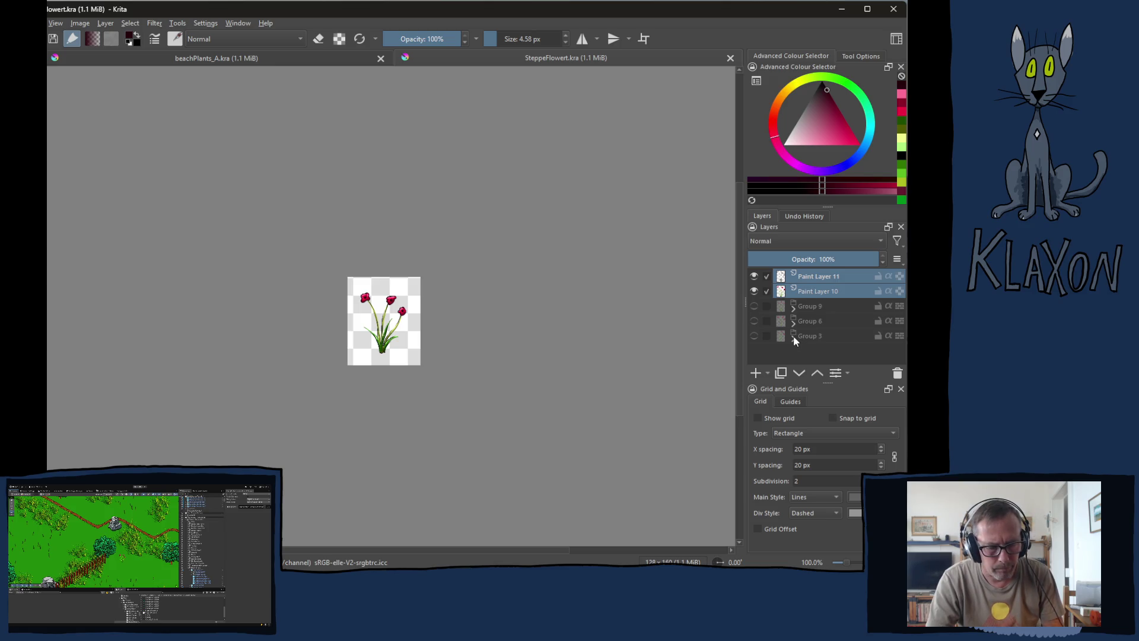
{"action": "key", "text": "ctrl+g"}
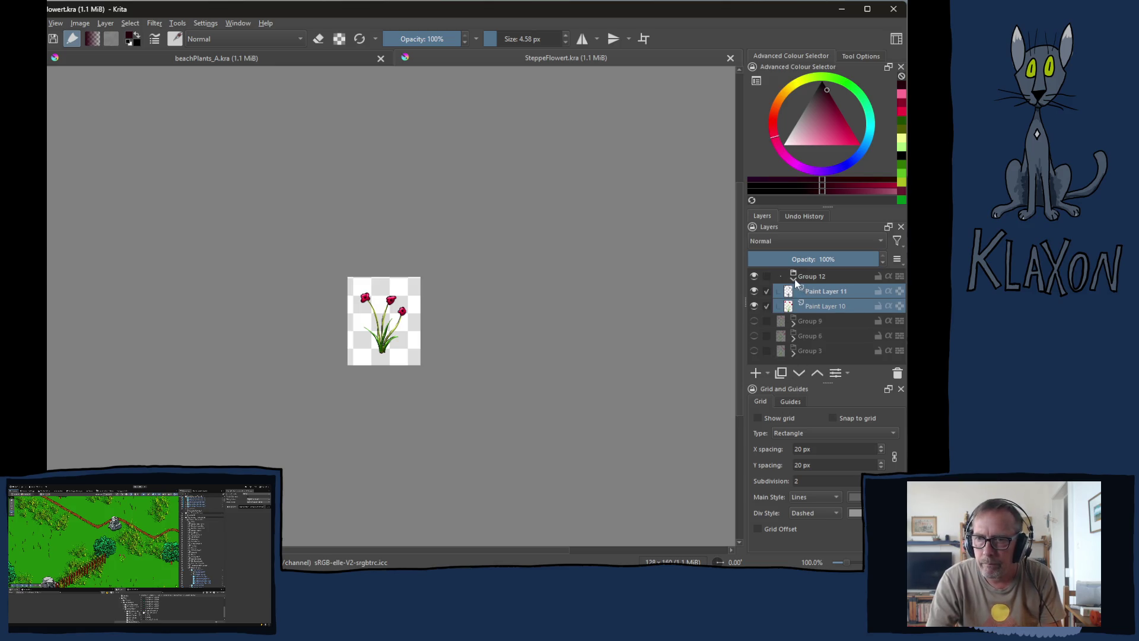
{"action": "left_click", "coordinate": [794, 279]}
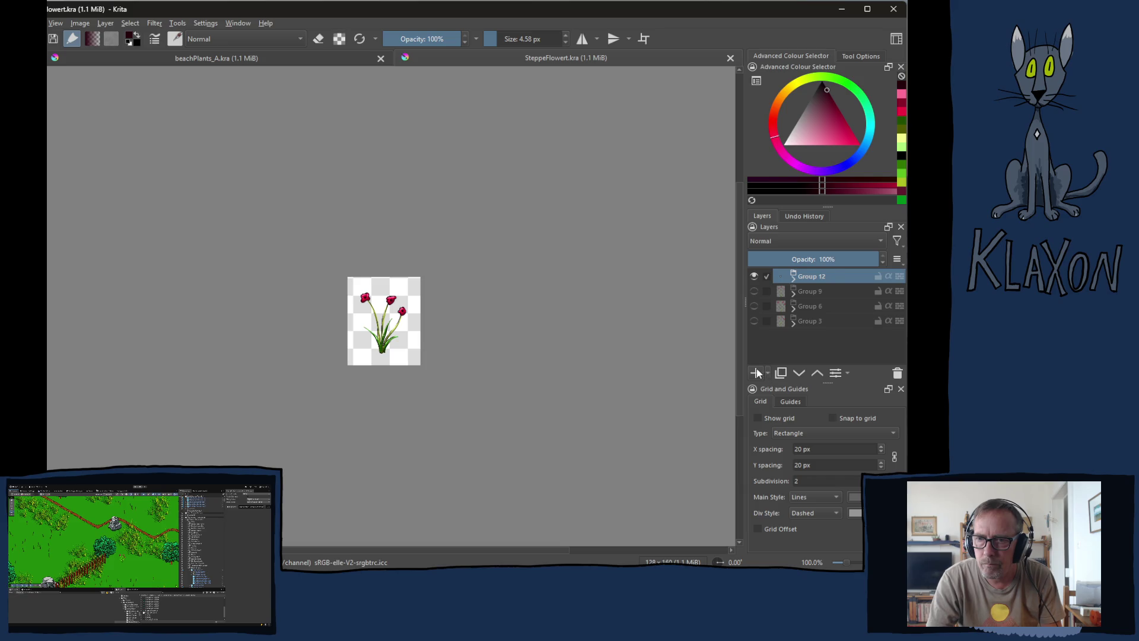
{"action": "left_click", "coordinate": [757, 369]}
{"action": "left_click", "coordinate": [756, 369]}
{"action": "left_click", "coordinate": [820, 292]}
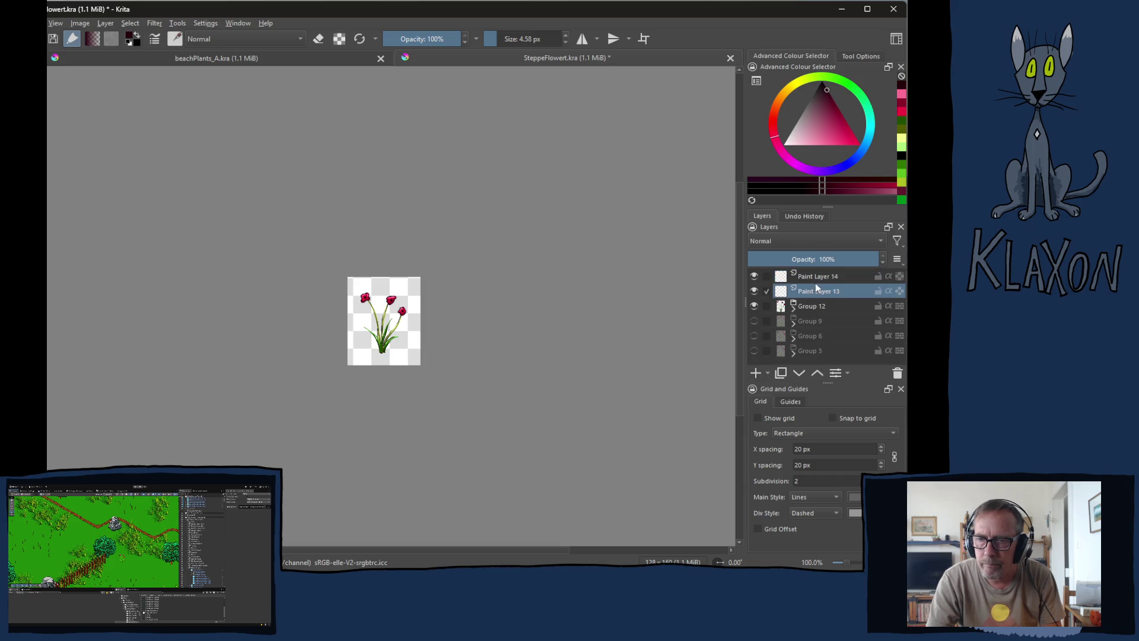
{"action": "left_click", "coordinate": [815, 279]}
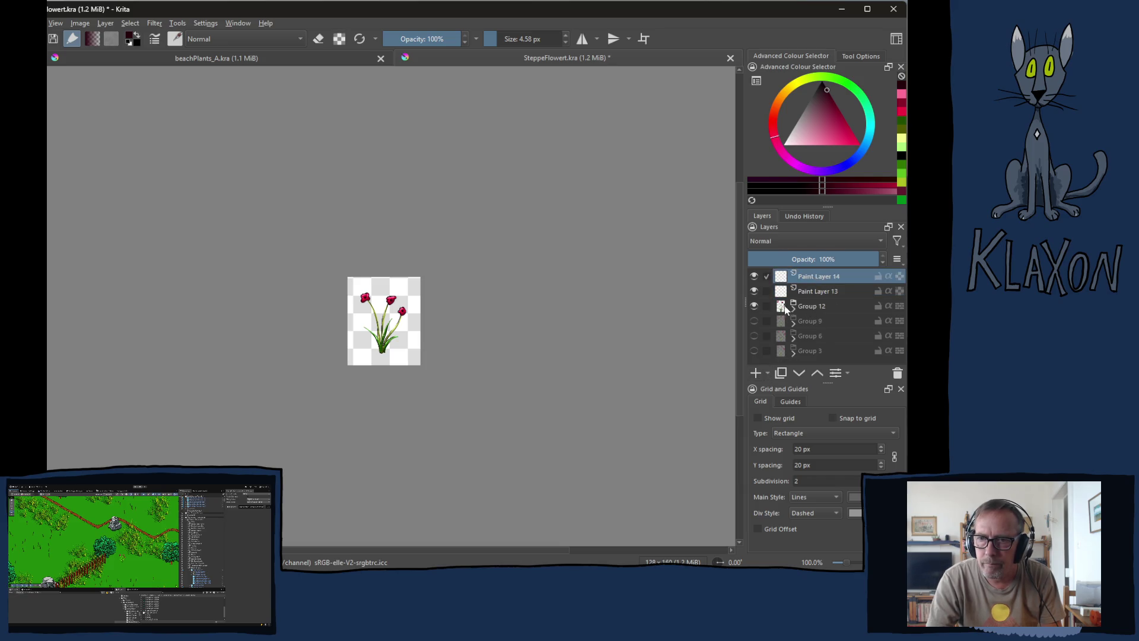
{"action": "left_click", "coordinate": [754, 306]}
- Pick a dark colour, shrink the brush to about 1.79 px and zoom to 800%
{"action": "scroll", "coordinate": [398, 381], "scroll_direction": "up", "scroll_amount": 6}
{"action": "scroll", "coordinate": [398, 381], "scroll_direction": "down", "scroll_amount": 3}
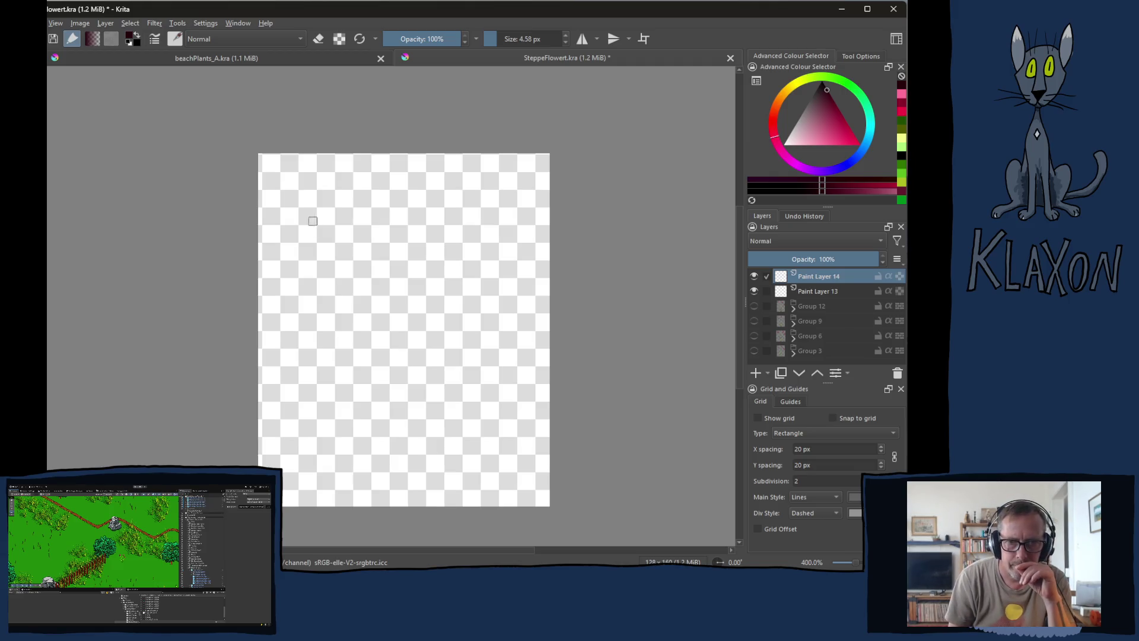
{"action": "right_click", "coordinate": [362, 237]}
{"action": "left_click", "coordinate": [360, 201]}
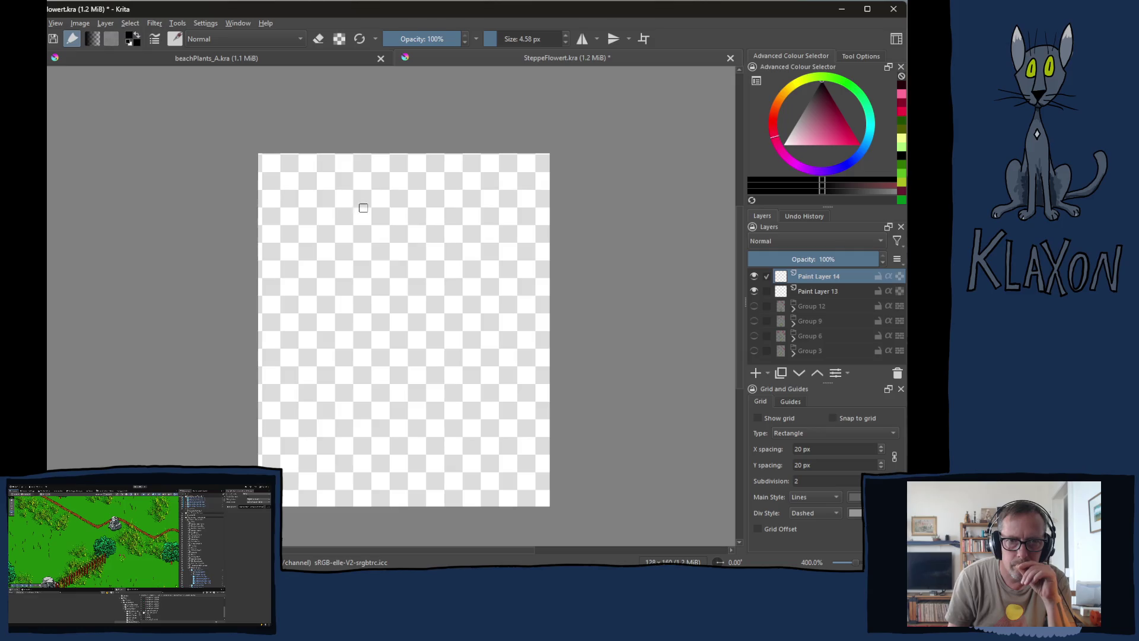
{"action": "key", "text": "["}
{"action": "key", "text": "["}
{"action": "key", "text": "["}
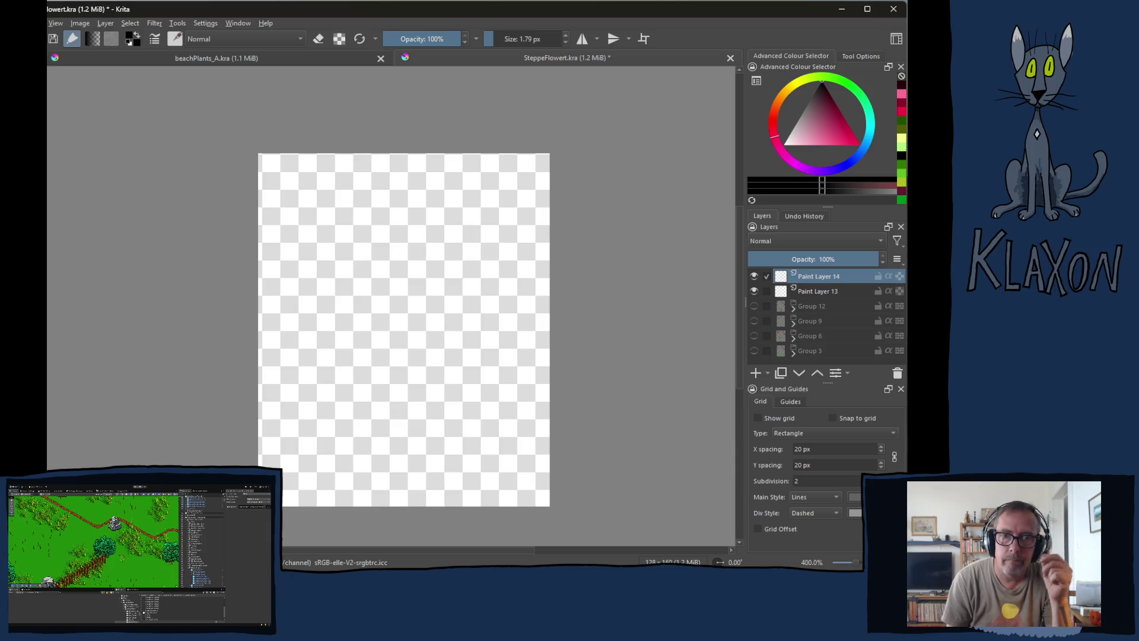
{"action": "key", "text": "plus"}
{"action": "key", "text": "plus"}
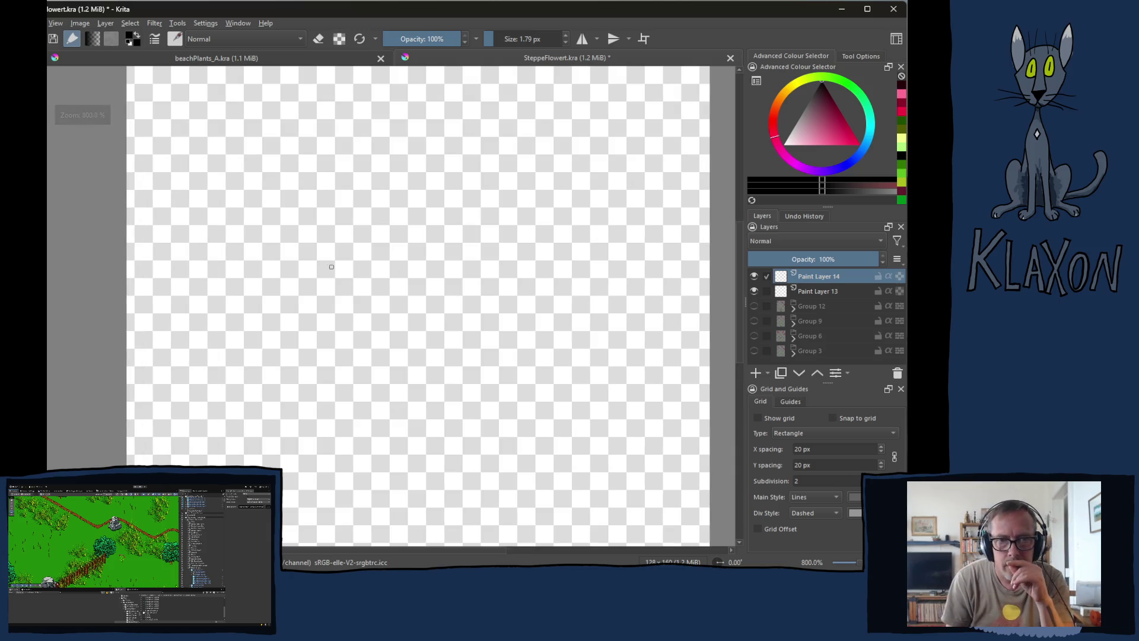
- Draw the first flower-head outlines and darken the first flower's centre
{"action": "mouse_move", "coordinate": [273, 195]}
{"action": "left_mouse_down"}
{"action": "mouse_move", "coordinate": [265, 212]}
{"action": "mouse_move", "coordinate": [279, 200]}
{"action": "mouse_move", "coordinate": [249, 184]}
{"action": "mouse_move", "coordinate": [242, 219]}
{"action": "mouse_move", "coordinate": [294, 239]}
{"action": "mouse_move", "coordinate": [310, 208]}
{"action": "mouse_move", "coordinate": [295, 175]}
{"action": "mouse_move", "coordinate": [266, 167]}
{"action": "mouse_move", "coordinate": [272, 176]}
{"action": "left_mouse_up"}
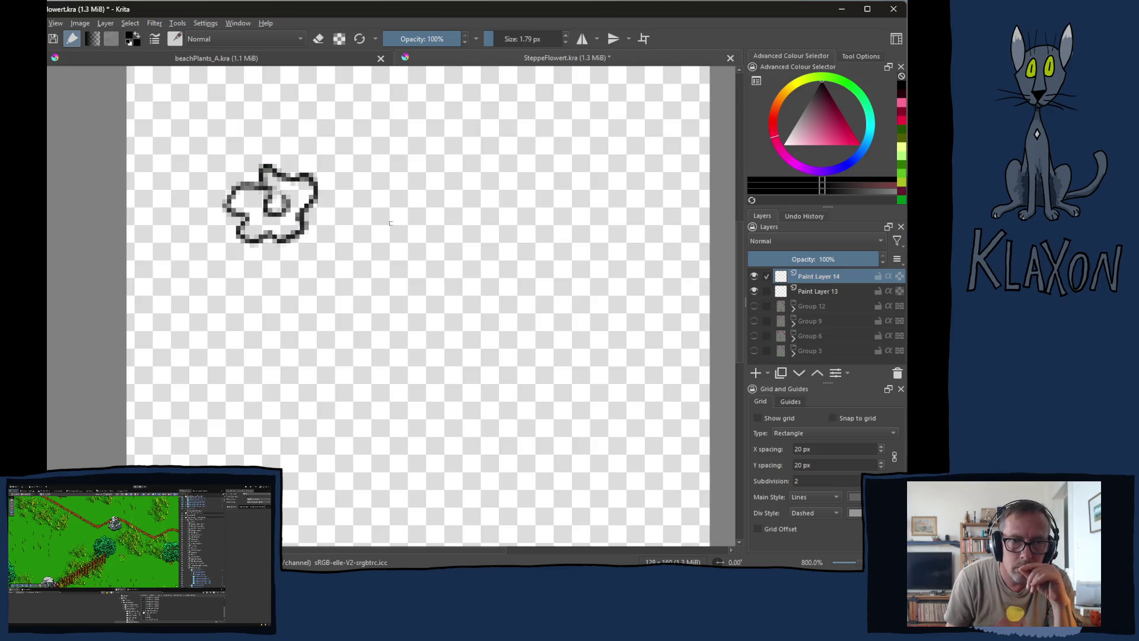
{"action": "mouse_move", "coordinate": [460, 219]}
{"action": "left_mouse_down"}
{"action": "mouse_move", "coordinate": [482, 220]}
{"action": "mouse_move", "coordinate": [435, 196]}
{"action": "mouse_move", "coordinate": [426, 227]}
{"action": "mouse_move", "coordinate": [471, 263]}
{"action": "mouse_move", "coordinate": [503, 248]}
{"action": "mouse_move", "coordinate": [474, 191]}
{"action": "mouse_move", "coordinate": [462, 205]}
{"action": "left_mouse_up"}
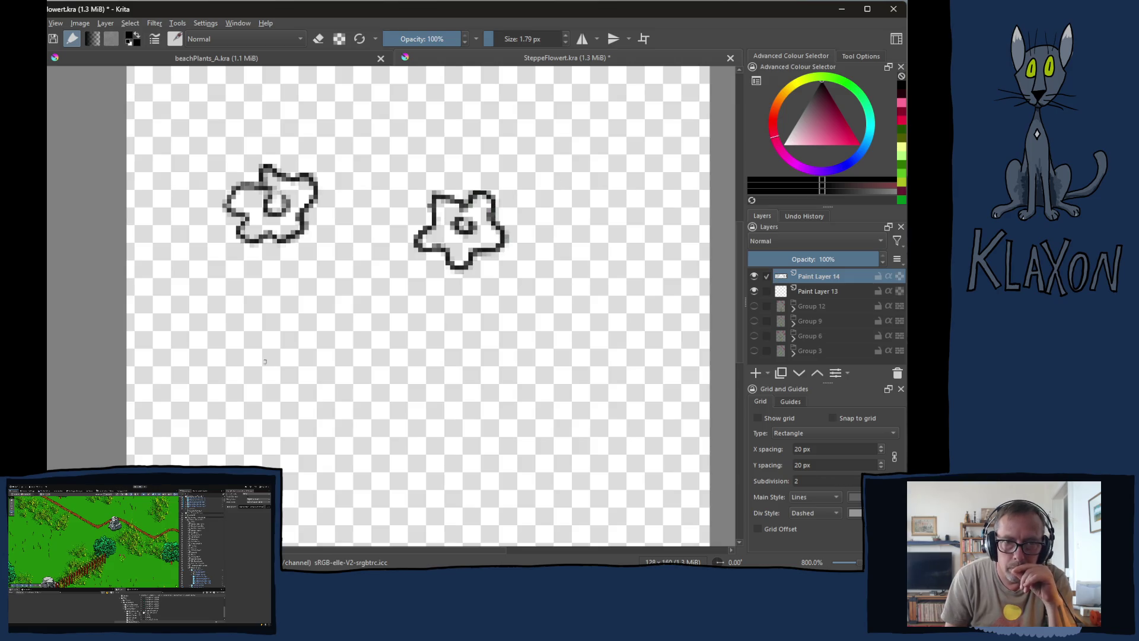
{"action": "mouse_move", "coordinate": [289, 350]}
{"action": "left_mouse_down"}
{"action": "mouse_move", "coordinate": [260, 330]}
{"action": "mouse_move", "coordinate": [250, 353]}
{"action": "mouse_move", "coordinate": [290, 388]}
{"action": "mouse_move", "coordinate": [327, 335]}
{"action": "mouse_move", "coordinate": [306, 317]}
{"action": "mouse_move", "coordinate": [285, 324]}
{"action": "left_mouse_up"}
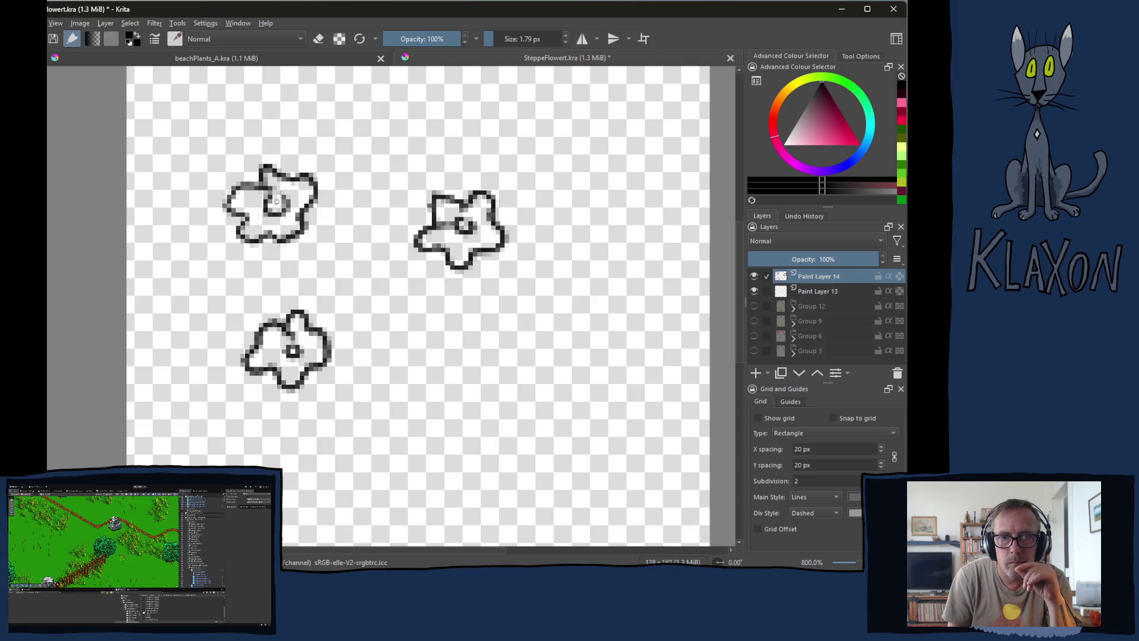
{"action": "left_click_drag", "start_coordinate": [274, 194], "coordinate": [293, 207]}
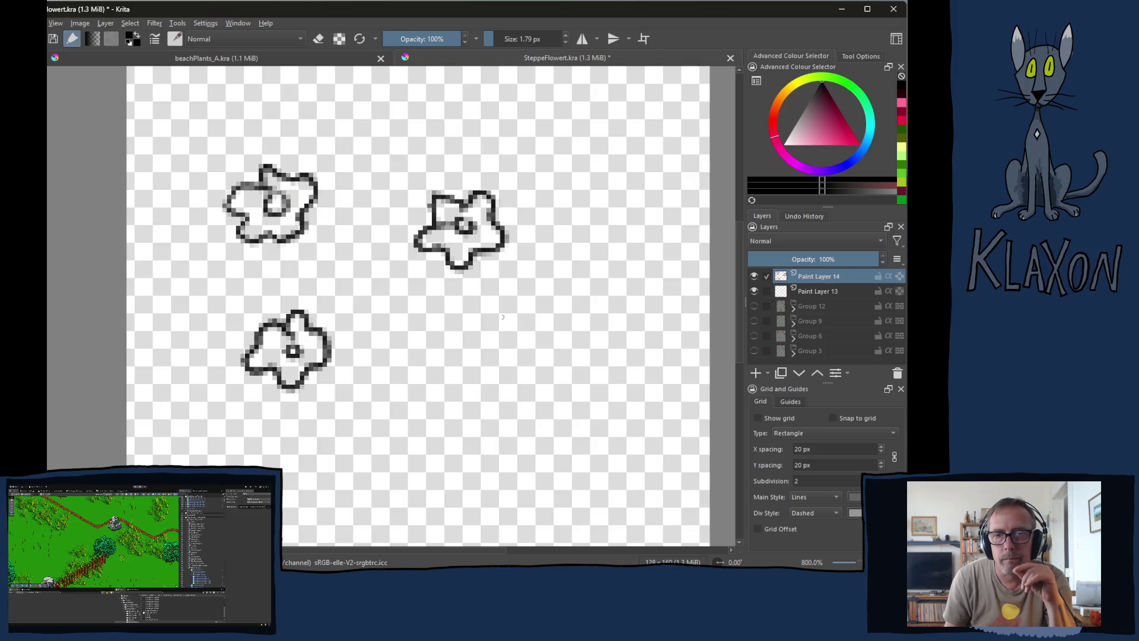
{"action": "mouse_move", "coordinate": [534, 355]}
{"action": "left_mouse_down"}
{"action": "mouse_move", "coordinate": [530, 327]}
{"action": "mouse_move", "coordinate": [501, 374]}
{"action": "mouse_move", "coordinate": [523, 396]}
{"action": "mouse_move", "coordinate": [562, 355]}
{"action": "mouse_move", "coordinate": [551, 326]}
{"action": "mouse_move", "coordinate": [526, 355]}
{"action": "left_mouse_up"}
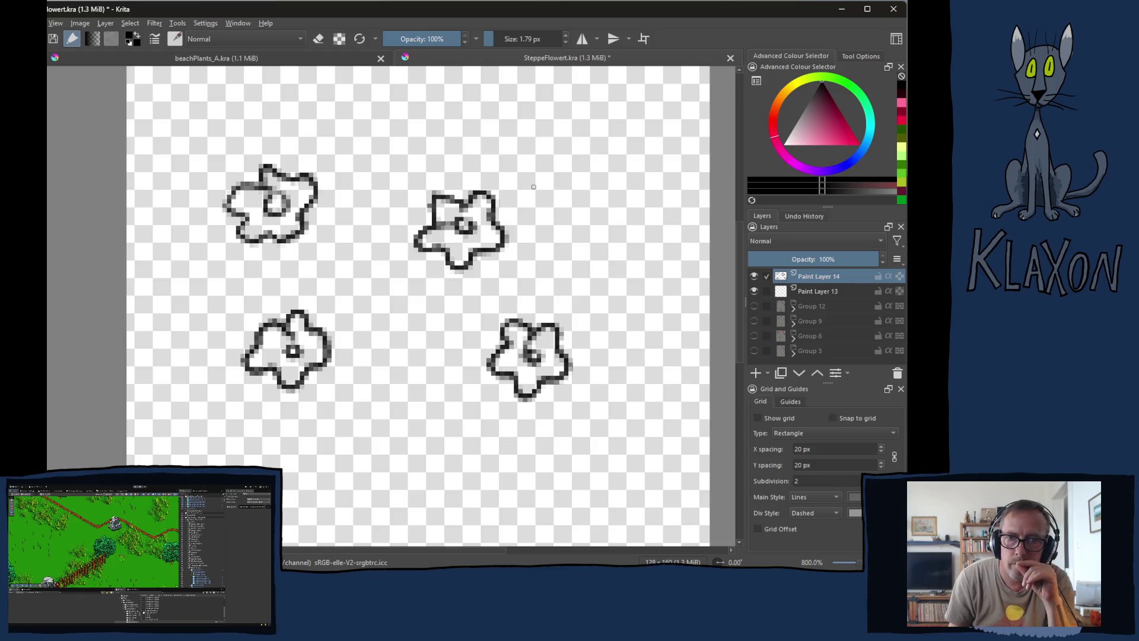
{"action": "mouse_move", "coordinate": [590, 158]}
{"action": "left_mouse_down"}
{"action": "mouse_move", "coordinate": [623, 138]}
{"action": "mouse_move", "coordinate": [625, 168]}
{"action": "mouse_move", "coordinate": [584, 194]}
{"action": "mouse_move", "coordinate": [565, 178]}
{"action": "mouse_move", "coordinate": [563, 155]}
{"action": "mouse_move", "coordinate": [604, 133]}
{"action": "mouse_move", "coordinate": [585, 140]}
{"action": "mouse_move", "coordinate": [605, 164]}
{"action": "left_mouse_up"}
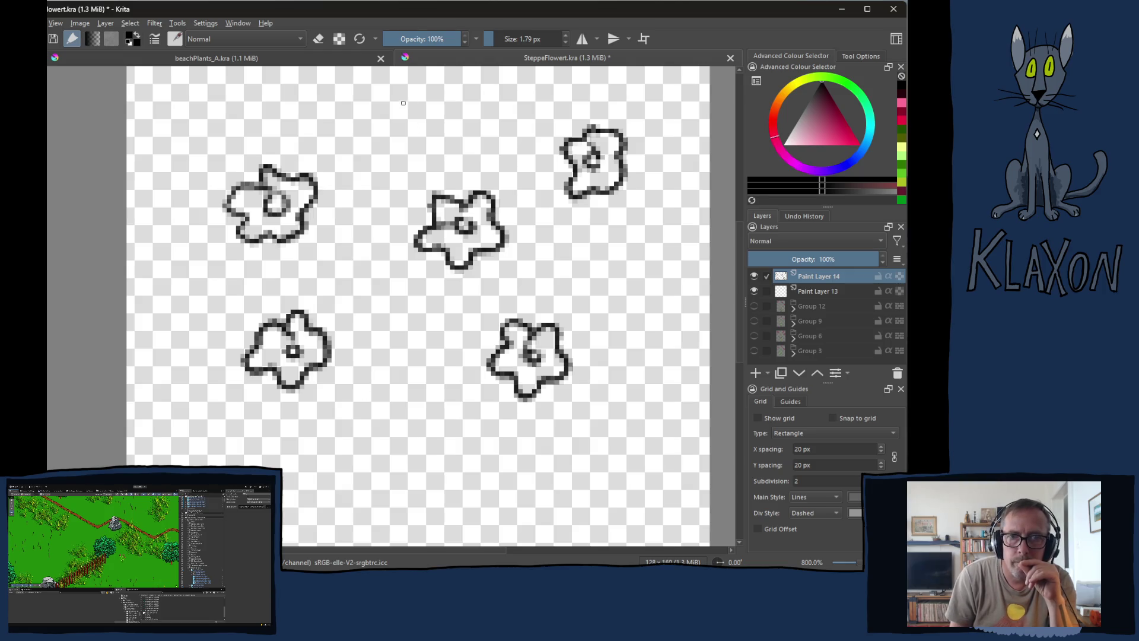
- Draw more flower outlines and centres until nine flowers fill the sheet
{"action": "mouse_move", "coordinate": [405, 104]}
{"action": "left_mouse_down"}
{"action": "mouse_move", "coordinate": [420, 112]}
{"action": "mouse_move", "coordinate": [401, 80]}
{"action": "mouse_move", "coordinate": [383, 131]}
{"action": "mouse_move", "coordinate": [420, 149]}
{"action": "mouse_move", "coordinate": [450, 83]}
{"action": "mouse_move", "coordinate": [412, 76]}
{"action": "left_mouse_up"}
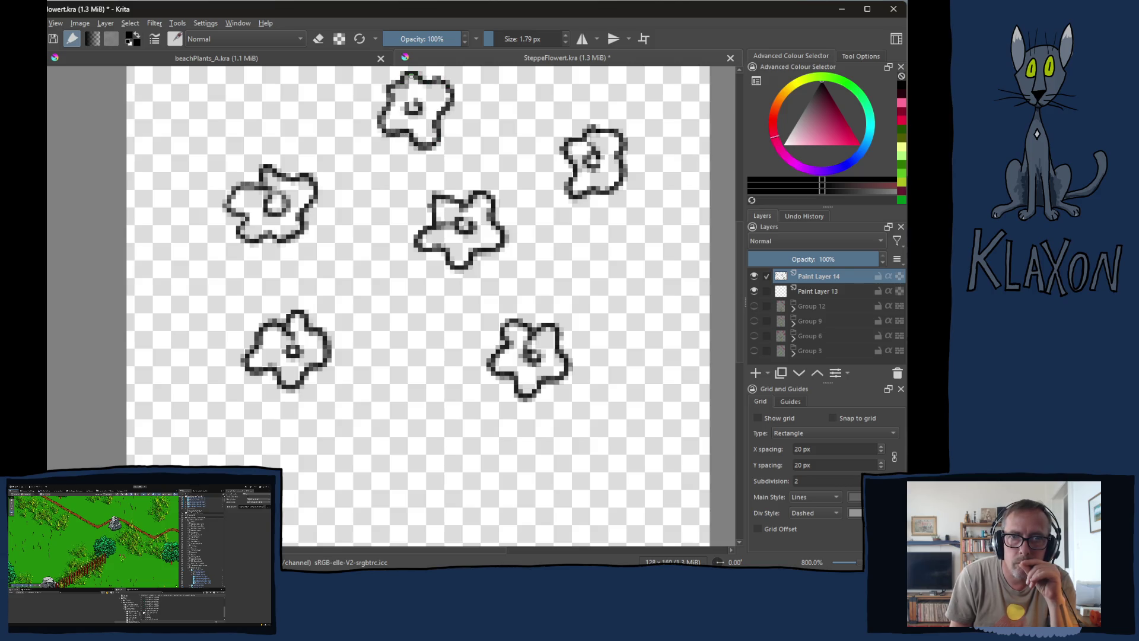
{"action": "mouse_move", "coordinate": [415, 129]}
{"action": "left_mouse_down"}
{"action": "mouse_move", "coordinate": [420, 110]}
{"action": "mouse_move", "coordinate": [411, 115]}
{"action": "left_mouse_up"}
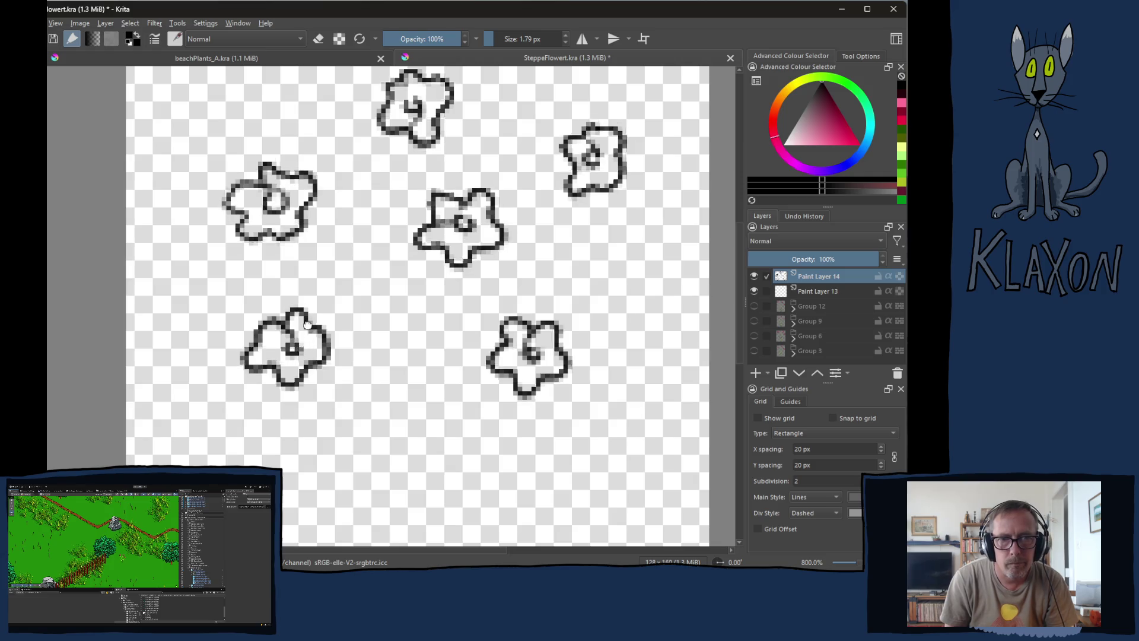
{"action": "left_click_drag", "start_coordinate": [306, 324], "coordinate": [327, 255]}
{"action": "mouse_move", "coordinate": [414, 289]}
{"action": "left_mouse_down"}
{"action": "mouse_move", "coordinate": [428, 298]}
{"action": "mouse_move", "coordinate": [394, 292]}
{"action": "mouse_move", "coordinate": [392, 319]}
{"action": "mouse_move", "coordinate": [452, 308]}
{"action": "mouse_move", "coordinate": [439, 280]}
{"action": "mouse_move", "coordinate": [422, 278]}
{"action": "left_mouse_up"}
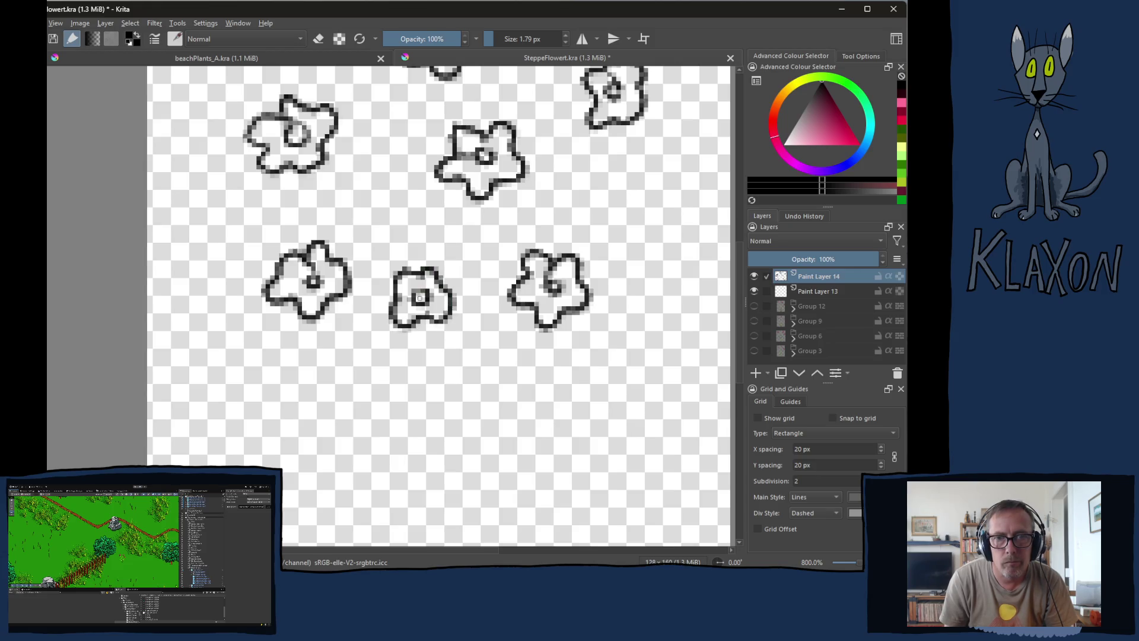
{"action": "mouse_move", "coordinate": [604, 185]}
{"action": "left_mouse_down"}
{"action": "mouse_move", "coordinate": [541, 246]}
{"action": "mouse_move", "coordinate": [579, 238]}
{"action": "mouse_move", "coordinate": [565, 266]}
{"action": "mouse_move", "coordinate": [605, 300]}
{"action": "mouse_move", "coordinate": [628, 253]}
{"action": "mouse_move", "coordinate": [600, 226]}
{"action": "mouse_move", "coordinate": [603, 268]}
{"action": "mouse_move", "coordinate": [594, 257]}
{"action": "left_mouse_up"}
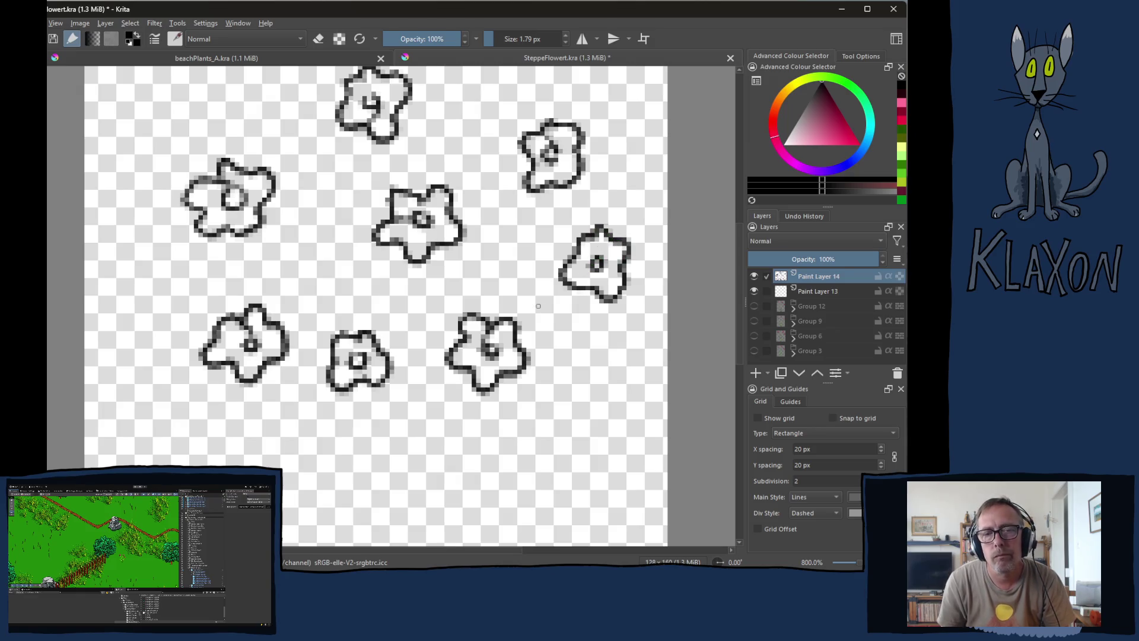
{"action": "left_click_drag", "start_coordinate": [347, 356], "coordinate": [337, 360]}
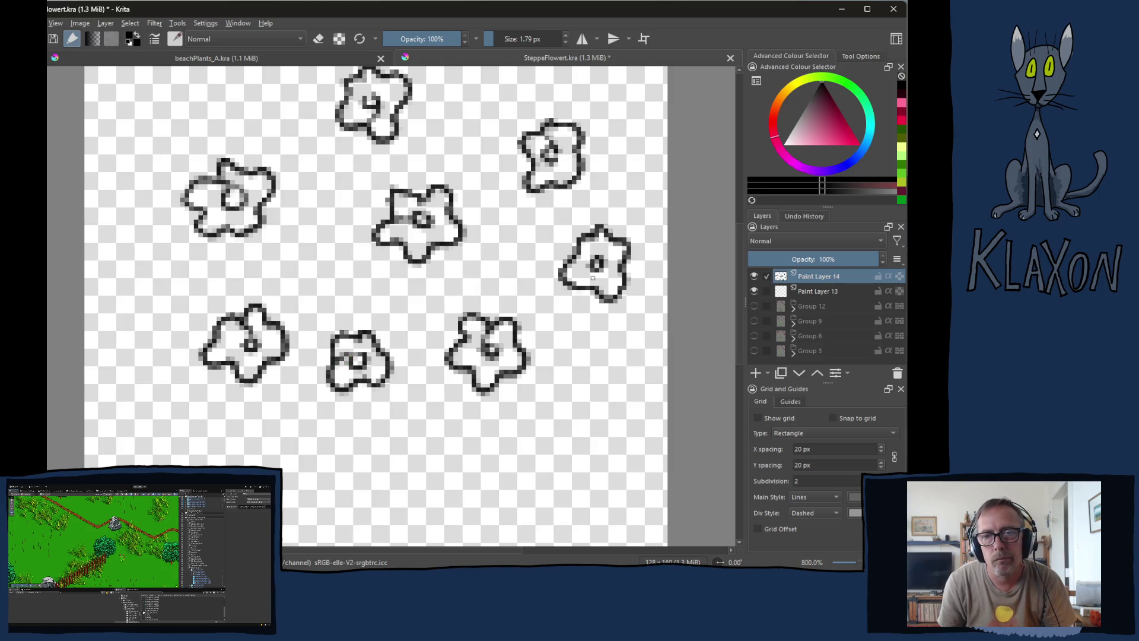
{"action": "left_click_drag", "start_coordinate": [619, 272], "coordinate": [599, 266]}
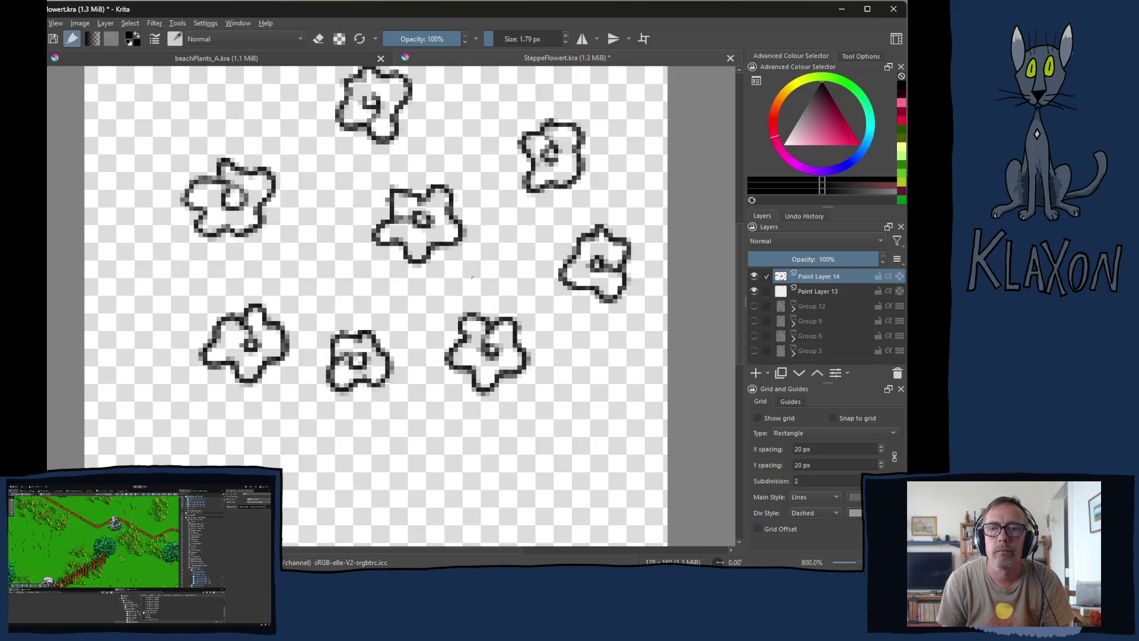
{"action": "left_click_drag", "start_coordinate": [349, 270], "coordinate": [340, 303]}
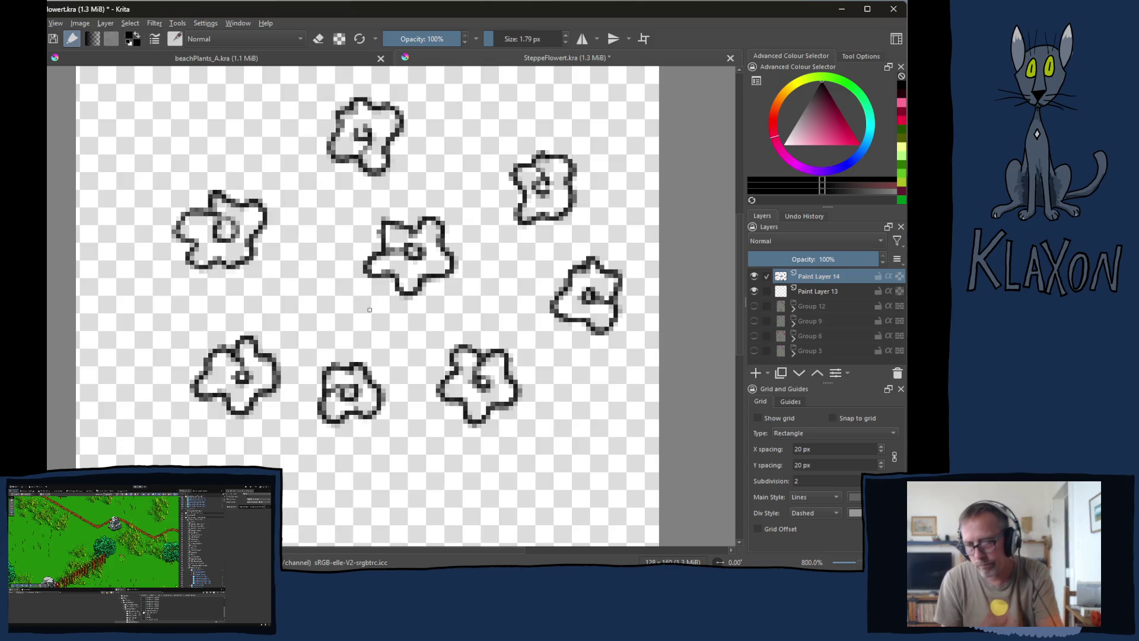
{"action": "key", "text": "1"}
{"action": "left_click_drag", "start_coordinate": [358, 328], "coordinate": [357, 313]}
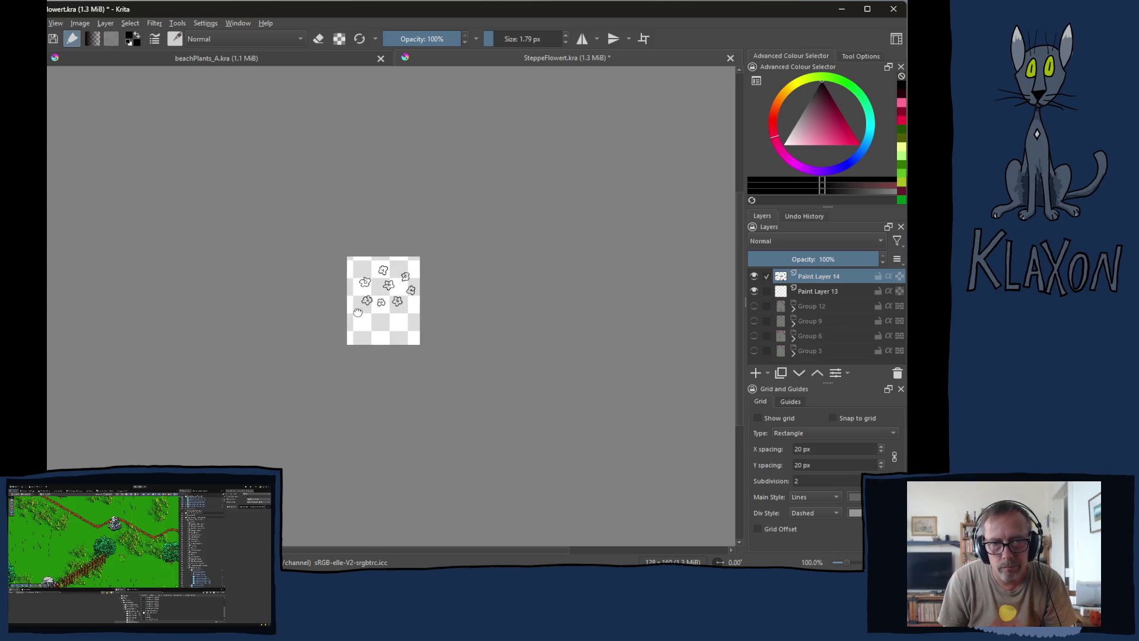
{"action": "key", "text": "plus"}
{"action": "key", "text": "plus"}
{"action": "key", "text": "plus"}
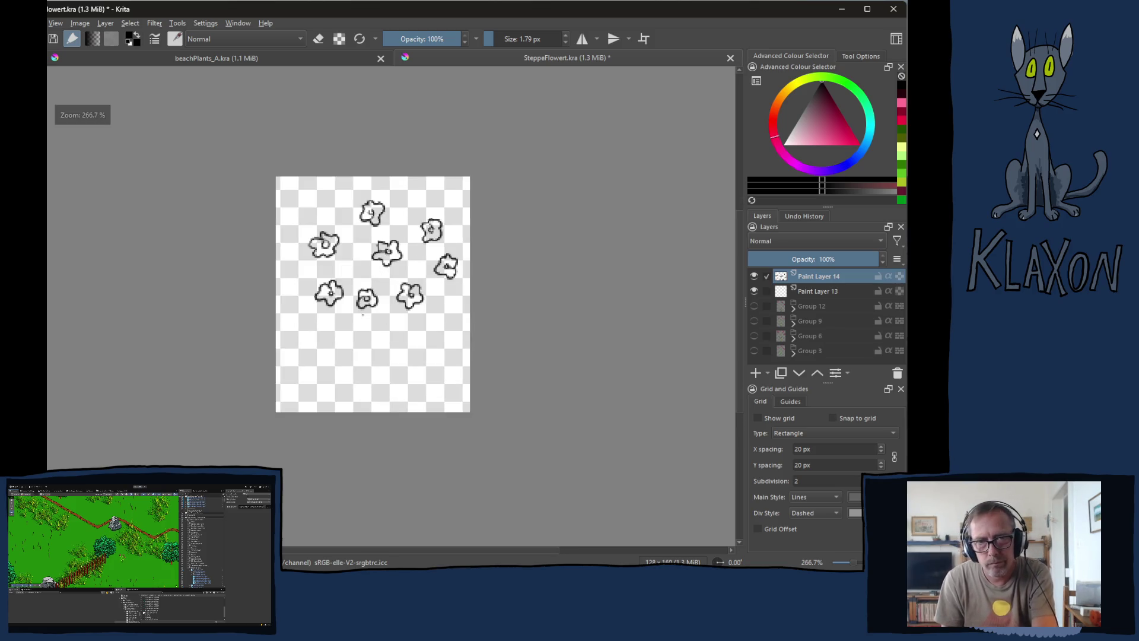
{"action": "key", "text": "plus"}
{"action": "key", "text": "plus"}
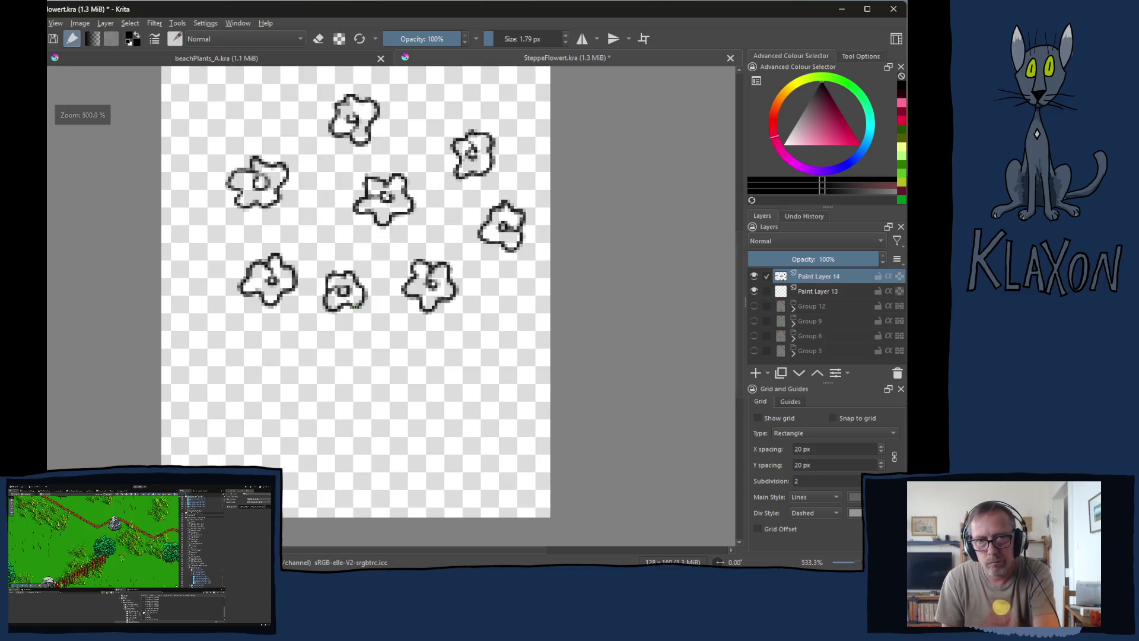
{"action": "key", "text": "plus"}
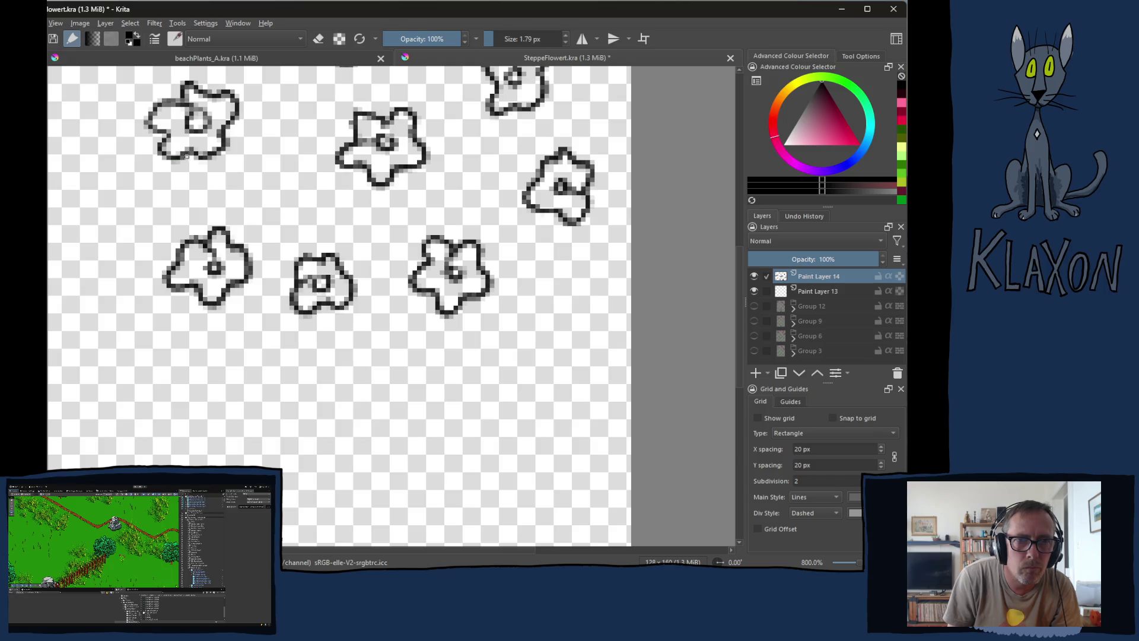
{"action": "left_click_drag", "start_coordinate": [189, 153], "coordinate": [189, 161]}
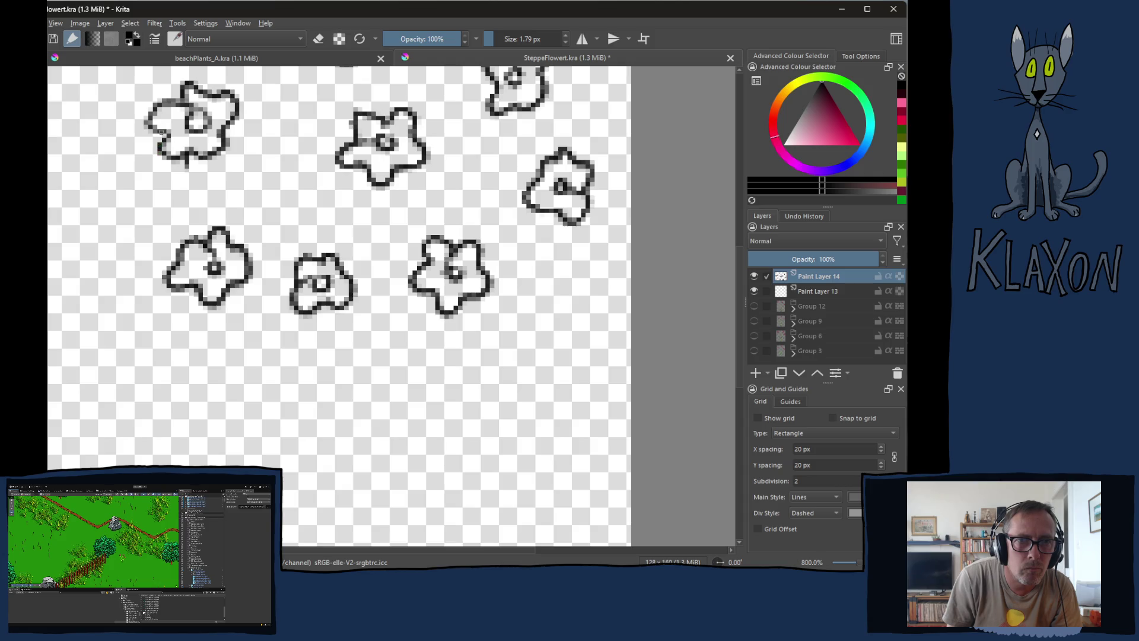
{"action": "mouse_move", "coordinate": [163, 138]}
{"action": "left_mouse_down"}
{"action": "mouse_move", "coordinate": [146, 159]}
{"action": "mouse_move", "coordinate": [172, 190]}
{"action": "mouse_move", "coordinate": [201, 189]}
{"action": "mouse_move", "coordinate": [244, 147]}
{"action": "mouse_move", "coordinate": [217, 141]}
{"action": "left_mouse_up"}
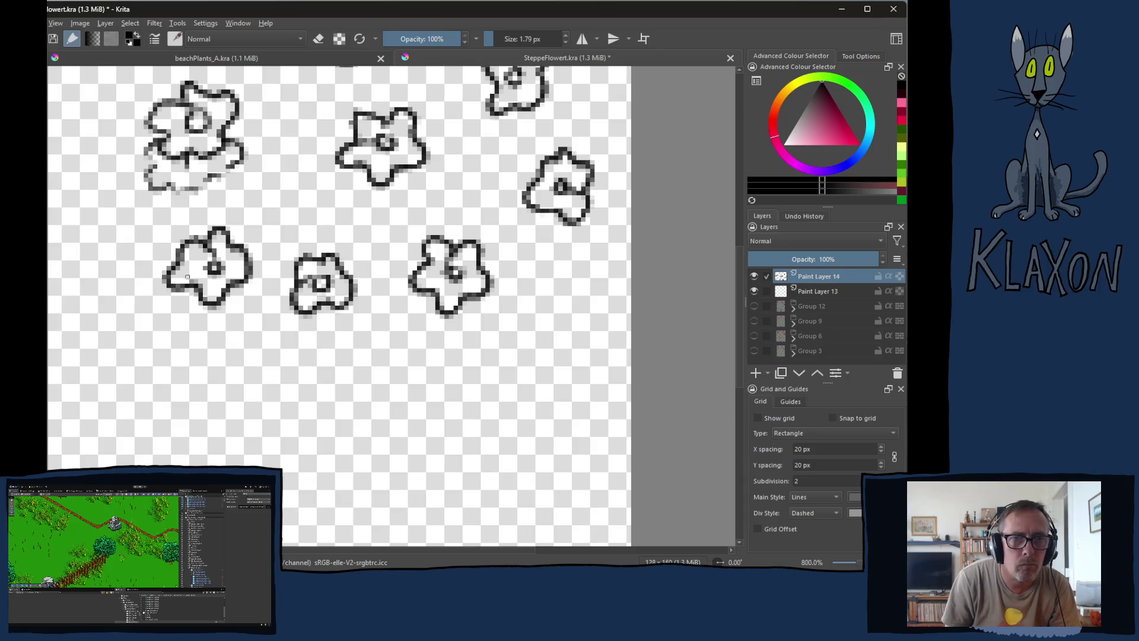
{"action": "mouse_move", "coordinate": [181, 249]}
{"action": "left_mouse_down"}
{"action": "mouse_move", "coordinate": [145, 282]}
{"action": "mouse_move", "coordinate": [151, 321]}
{"action": "mouse_move", "coordinate": [232, 315]}
{"action": "mouse_move", "coordinate": [243, 283]}
{"action": "mouse_move", "coordinate": [278, 321]}
{"action": "mouse_move", "coordinate": [314, 331]}
{"action": "mouse_move", "coordinate": [351, 316]}
{"action": "mouse_move", "coordinate": [363, 275]}
{"action": "mouse_move", "coordinate": [353, 264]}
{"action": "left_mouse_up"}
{"action": "mouse_move", "coordinate": [346, 139]}
{"action": "left_mouse_down"}
{"action": "mouse_move", "coordinate": [324, 161]}
{"action": "mouse_move", "coordinate": [347, 195]}
{"action": "mouse_move", "coordinate": [391, 202]}
{"action": "mouse_move", "coordinate": [430, 183]}
{"action": "mouse_move", "coordinate": [433, 148]}
{"action": "left_mouse_up"}
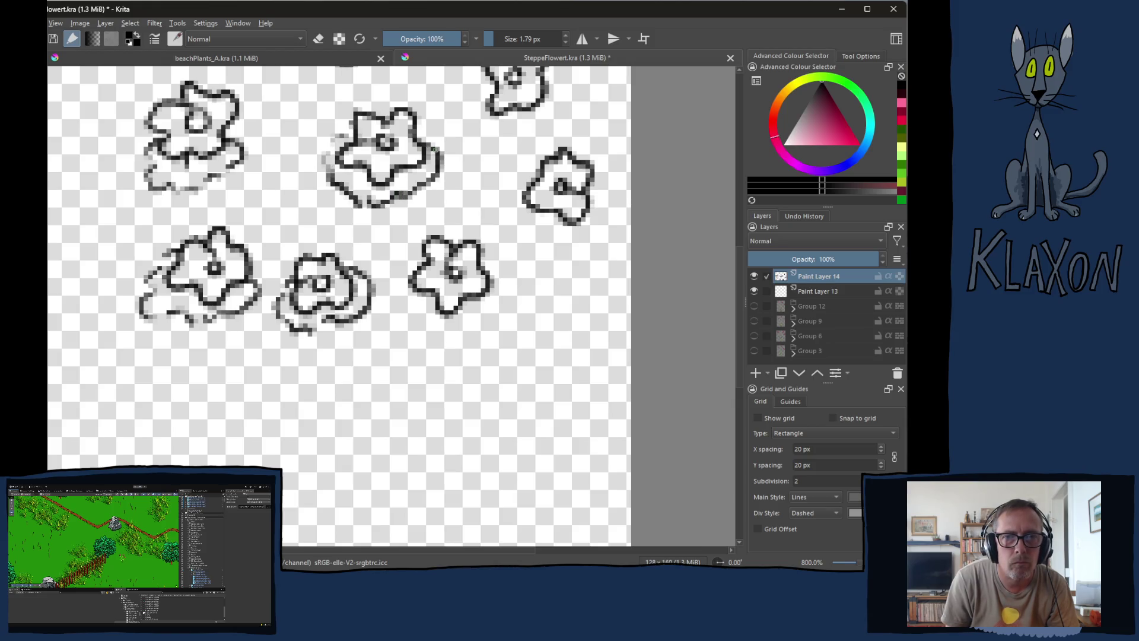
{"action": "left_click_drag", "start_coordinate": [473, 89], "coordinate": [434, 144]}
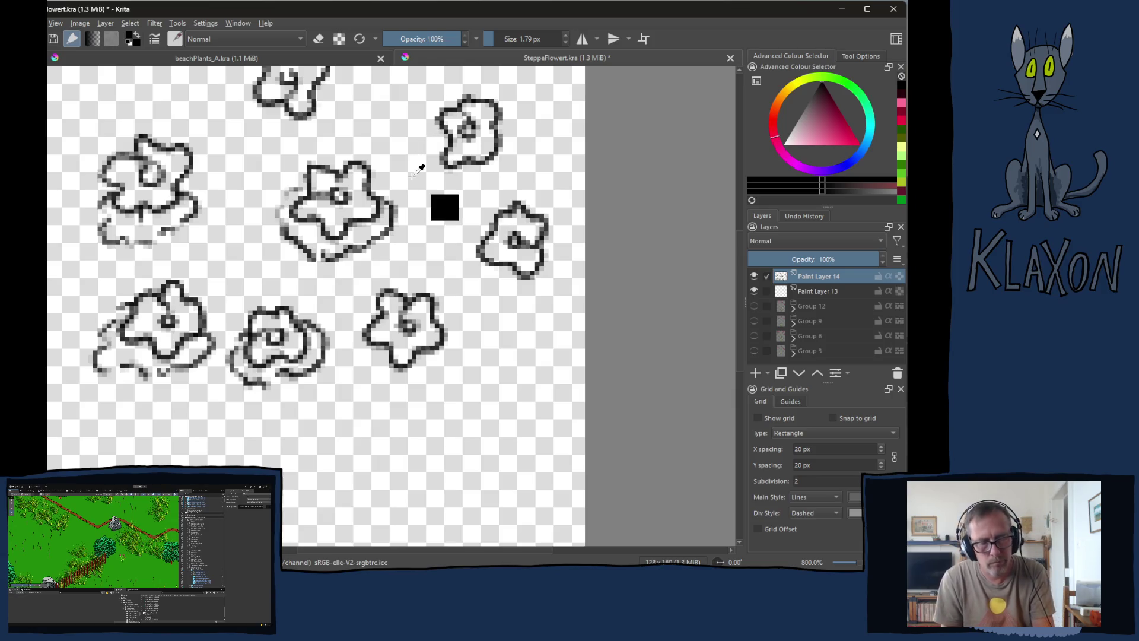
{"action": "key", "text": "ctrl+z"}
{"action": "key", "text": "ctrl+z"}
{"action": "key", "text": "ctrl+z"}
{"action": "key", "text": "ctrl+z"}
{"action": "key", "text": "ctrl+z"}
{"action": "key", "text": "ctrl+z"}
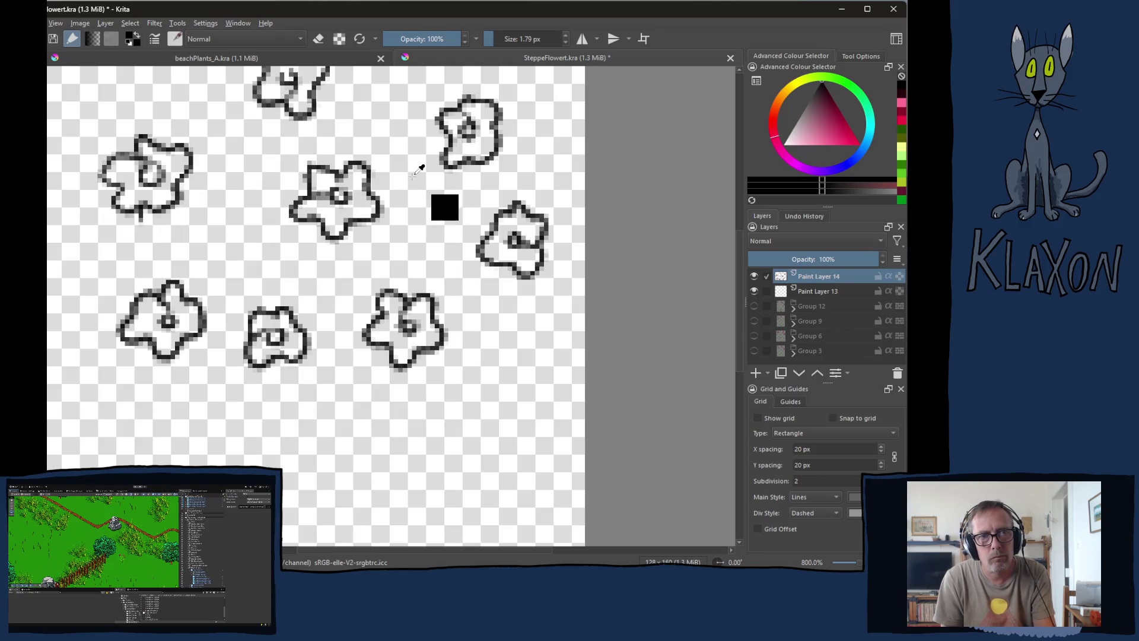
{"action": "key", "text": "ctrl+z"}
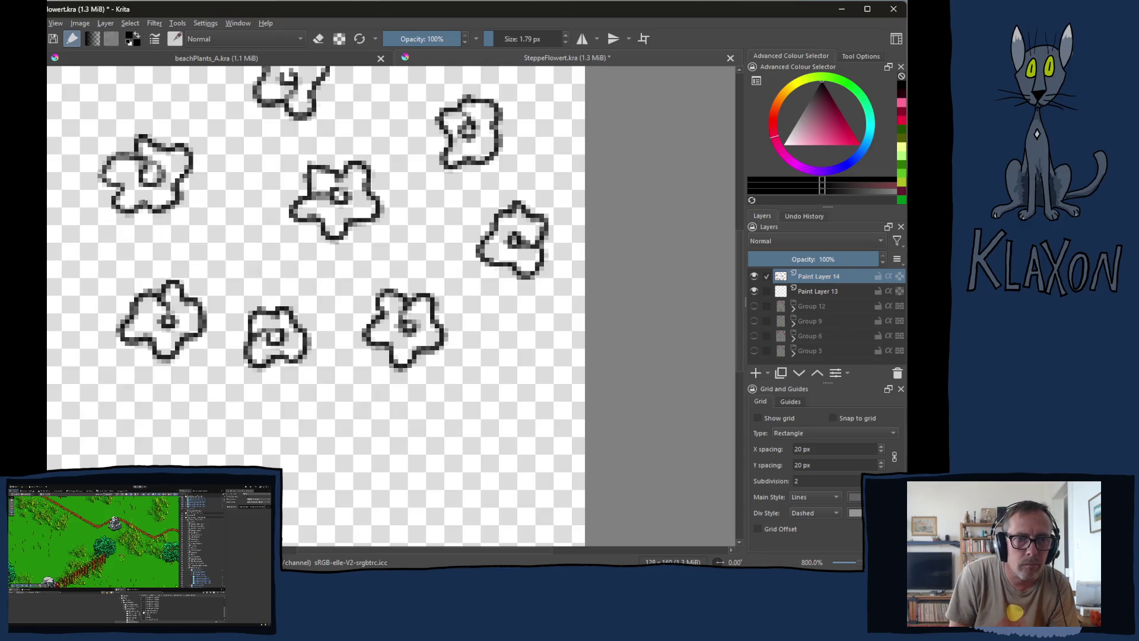
- Draw a short stem below each flower outline, redrawing the top flower's stem as a curve
{"action": "left_click_drag", "start_coordinate": [144, 205], "coordinate": [143, 236]}
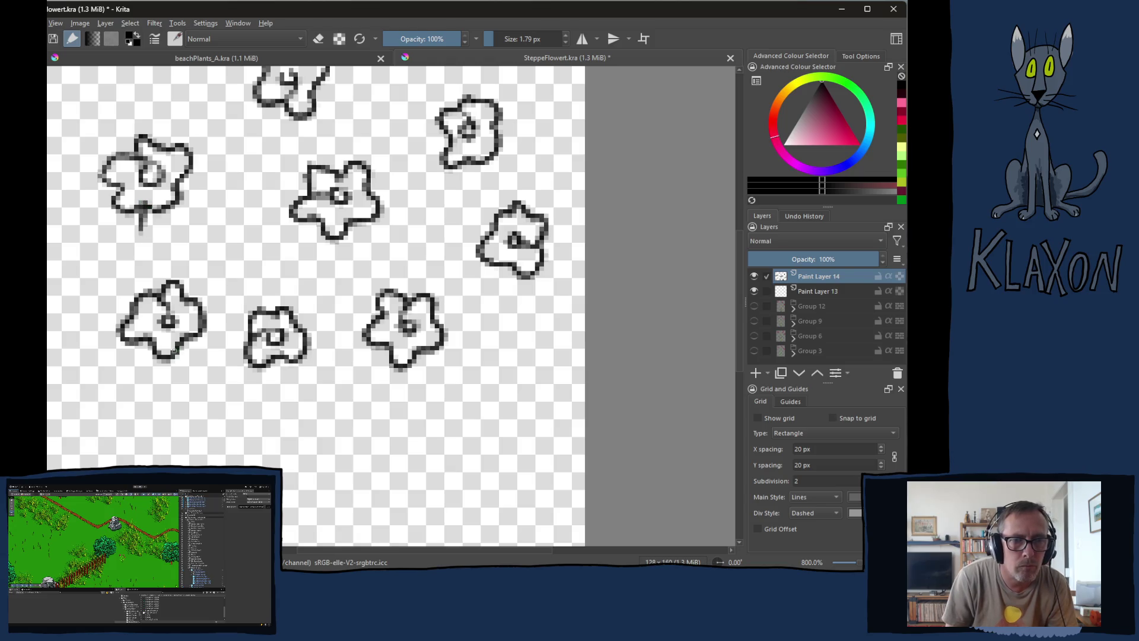
{"action": "left_click_drag", "start_coordinate": [160, 358], "coordinate": [159, 380]}
{"action": "left_click_drag", "start_coordinate": [275, 359], "coordinate": [276, 381]}
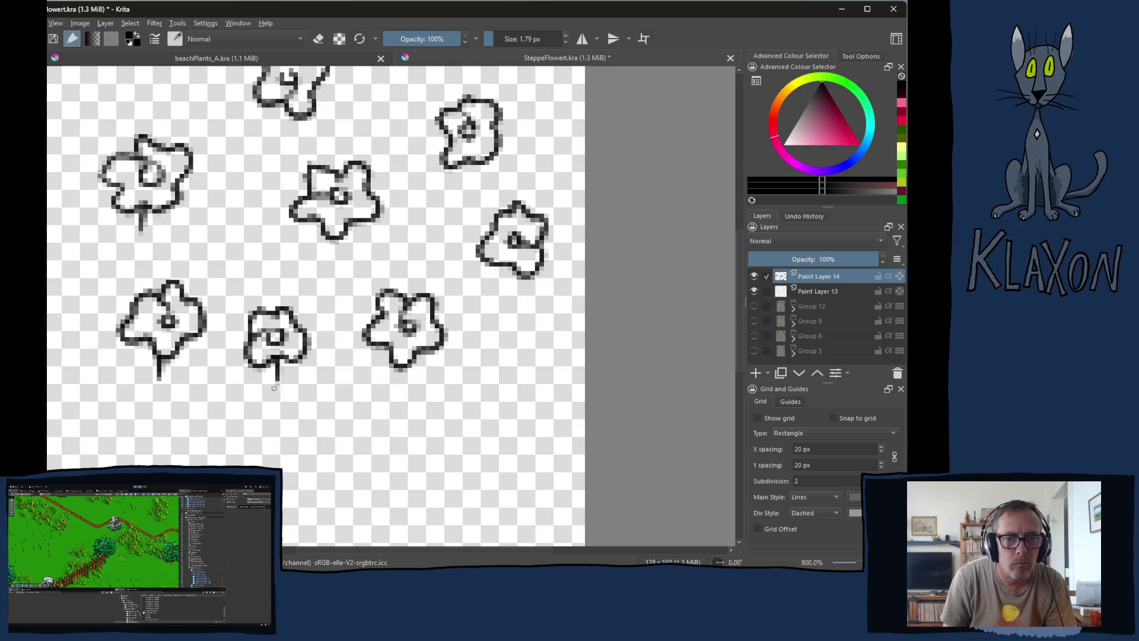
{"action": "left_click_drag", "start_coordinate": [405, 360], "coordinate": [405, 388]}
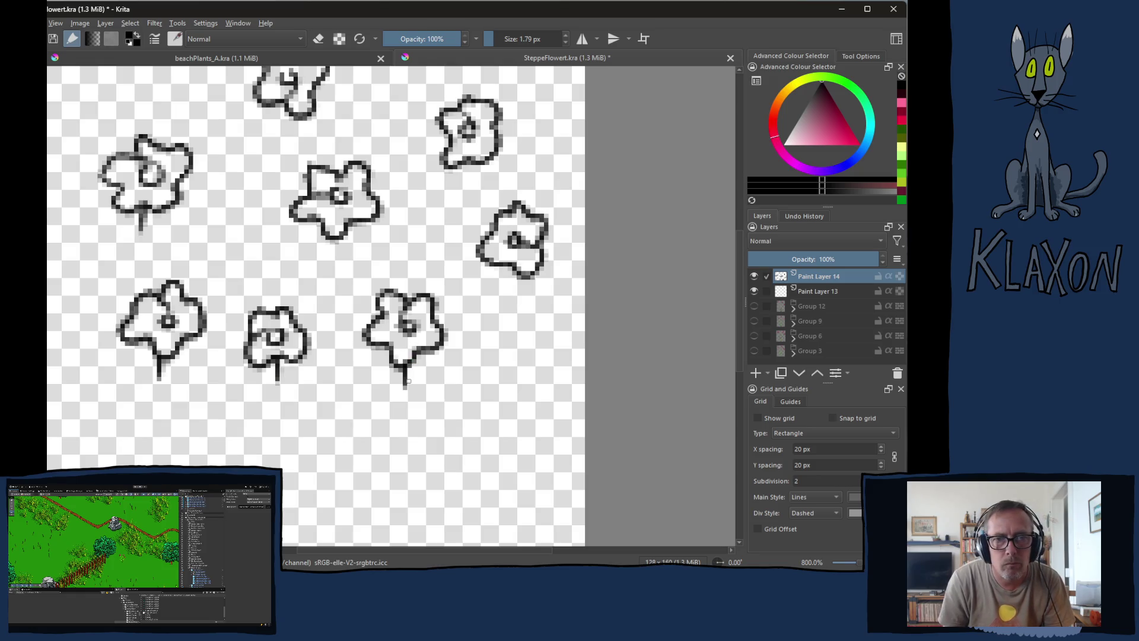
{"action": "left_click_drag", "start_coordinate": [343, 227], "coordinate": [355, 256]}
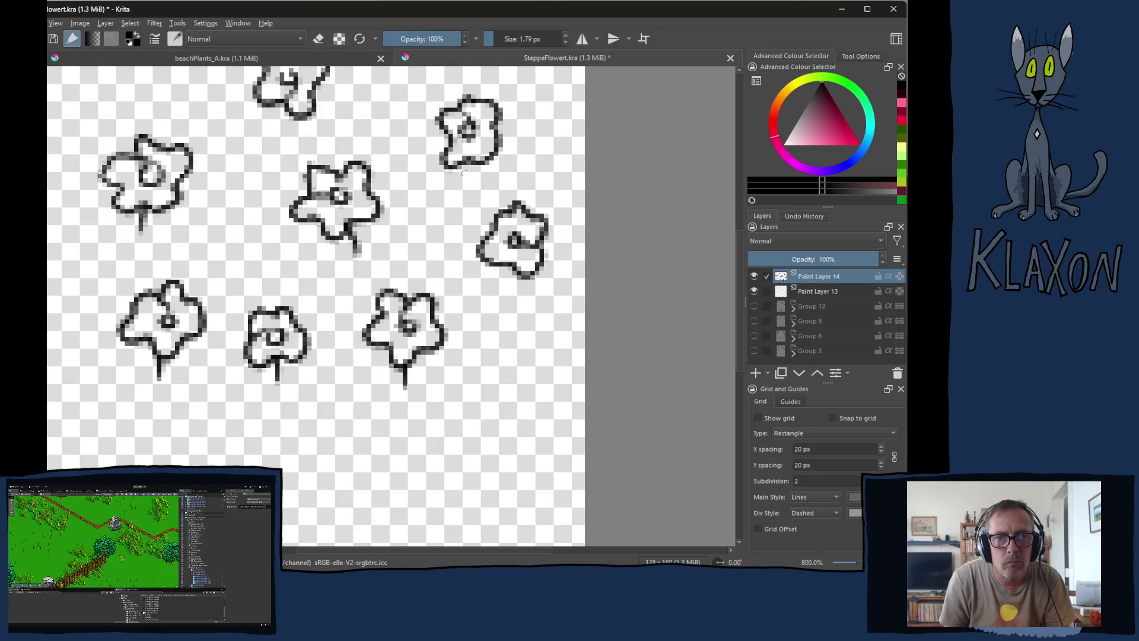
{"action": "left_click_drag", "start_coordinate": [449, 140], "coordinate": [429, 166]}
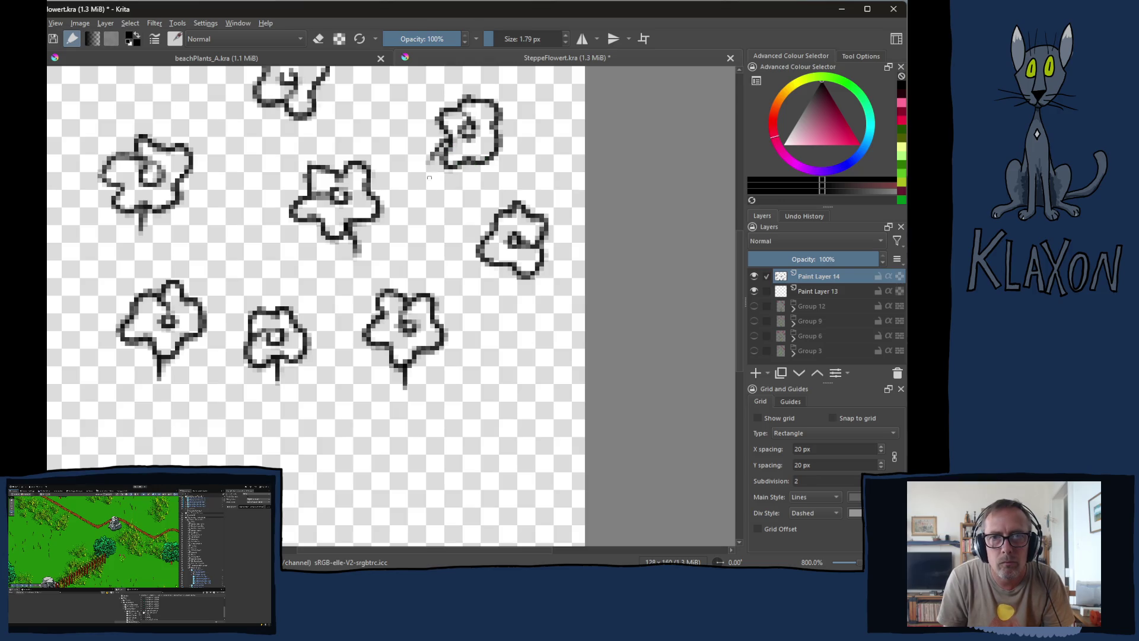
{"action": "left_click_drag", "start_coordinate": [514, 268], "coordinate": [531, 317]}
{"action": "left_click_drag", "start_coordinate": [394, 244], "coordinate": [405, 359]}
{"action": "left_click_drag", "start_coordinate": [289, 226], "coordinate": [283, 260]}
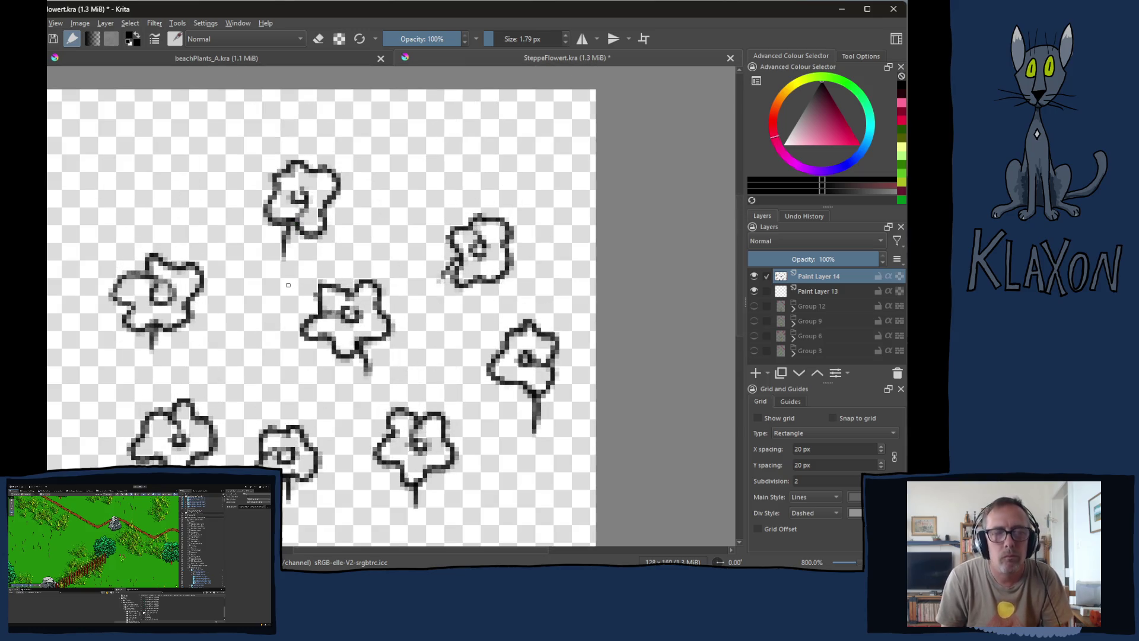
{"action": "key", "text": "ctrl+z"}
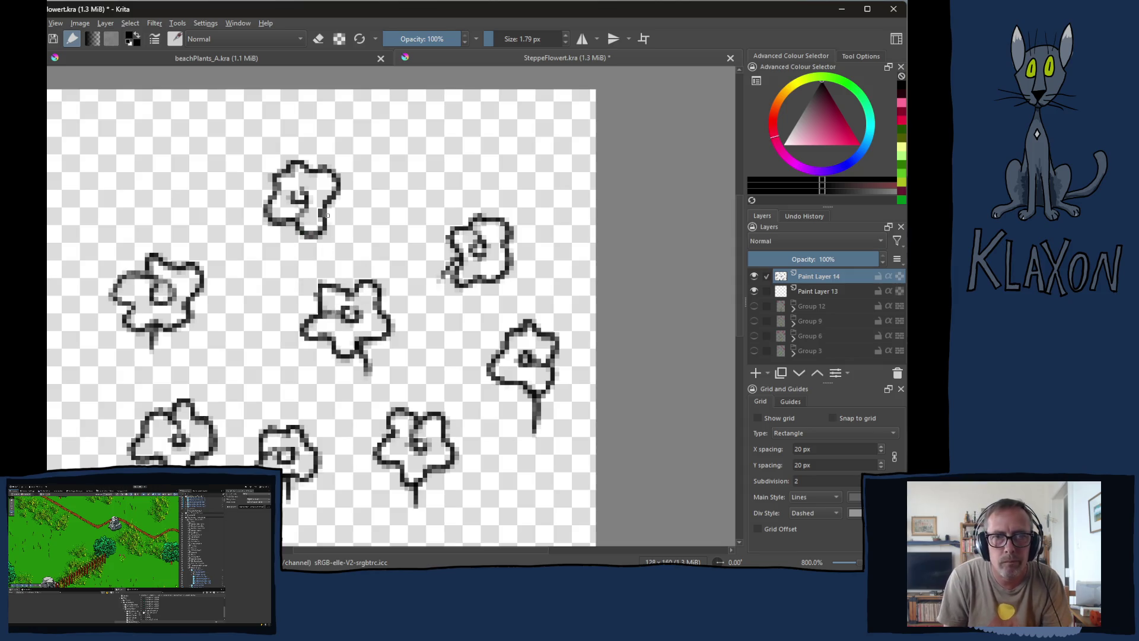
{"action": "left_click_drag", "start_coordinate": [327, 205], "coordinate": [359, 245]}
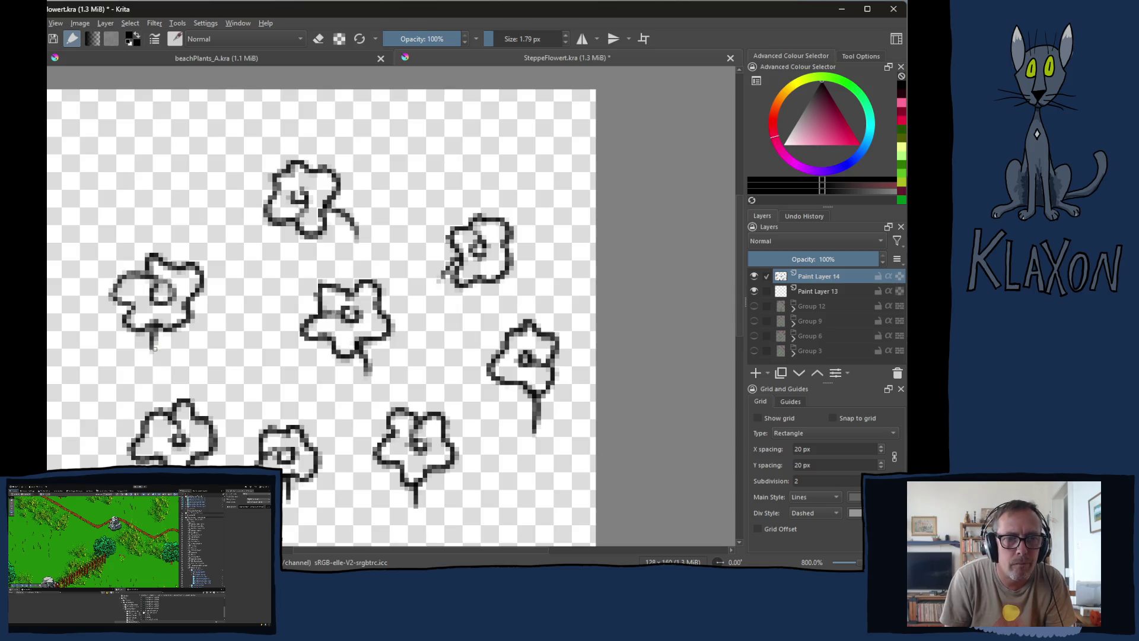
- Add a small leaf loop to each flower's stem
{"action": "mouse_move", "coordinate": [148, 347]}
{"action": "left_mouse_down"}
{"action": "mouse_move", "coordinate": [156, 362]}
{"action": "mouse_move", "coordinate": [152, 350]}
{"action": "left_mouse_up"}
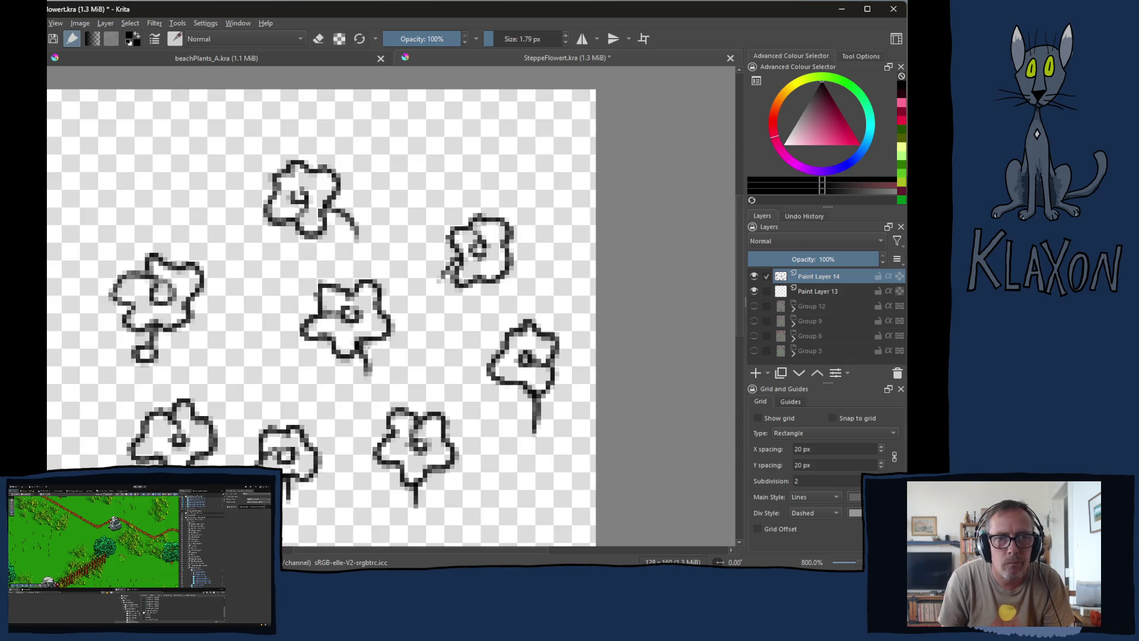
{"action": "mouse_move", "coordinate": [356, 235]}
{"action": "left_mouse_down"}
{"action": "mouse_move", "coordinate": [385, 226]}
{"action": "mouse_move", "coordinate": [360, 237]}
{"action": "left_mouse_up"}
{"action": "mouse_move", "coordinate": [440, 277]}
{"action": "left_mouse_down"}
{"action": "mouse_move", "coordinate": [424, 268]}
{"action": "mouse_move", "coordinate": [438, 280]}
{"action": "left_mouse_up"}
{"action": "mouse_move", "coordinate": [365, 361]}
{"action": "left_mouse_down"}
{"action": "mouse_move", "coordinate": [387, 379]}
{"action": "mouse_move", "coordinate": [367, 371]}
{"action": "left_mouse_up"}
{"action": "mouse_move", "coordinate": [531, 422]}
{"action": "left_mouse_down"}
{"action": "mouse_move", "coordinate": [515, 421]}
{"action": "mouse_move", "coordinate": [534, 433]}
{"action": "left_mouse_up"}
{"action": "mouse_move", "coordinate": [411, 497]}
{"action": "left_mouse_down"}
{"action": "mouse_move", "coordinate": [396, 485]}
{"action": "mouse_move", "coordinate": [407, 504]}
{"action": "left_mouse_up"}
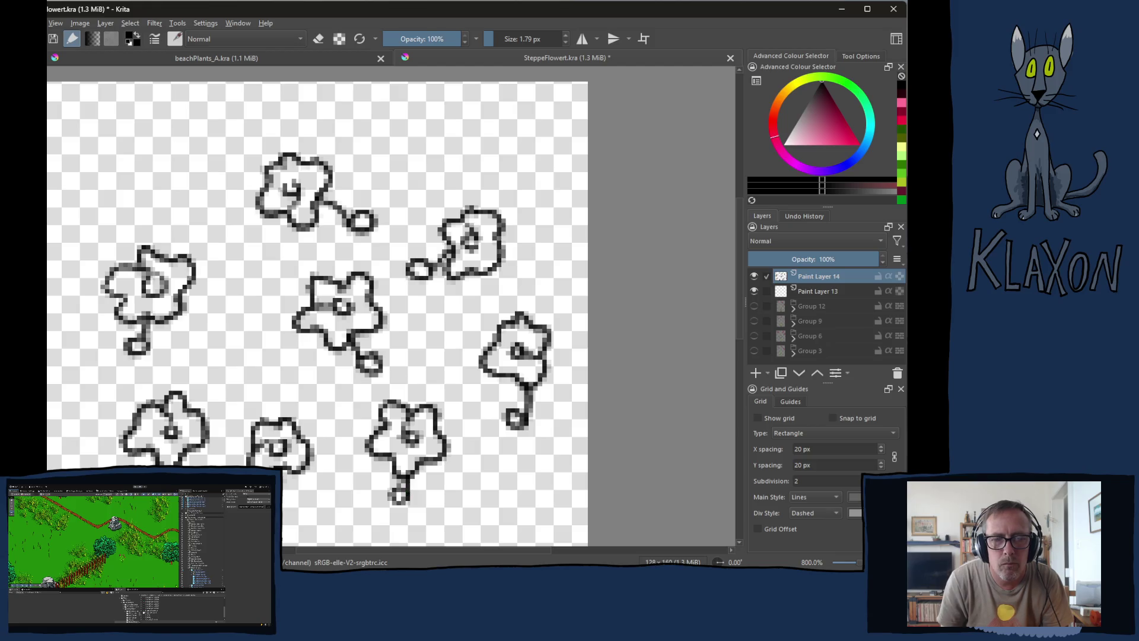
{"action": "mouse_move", "coordinate": [284, 484]}
{"action": "left_mouse_down"}
{"action": "mouse_move", "coordinate": [302, 482]}
{"action": "mouse_move", "coordinate": [291, 498]}
{"action": "left_mouse_up"}
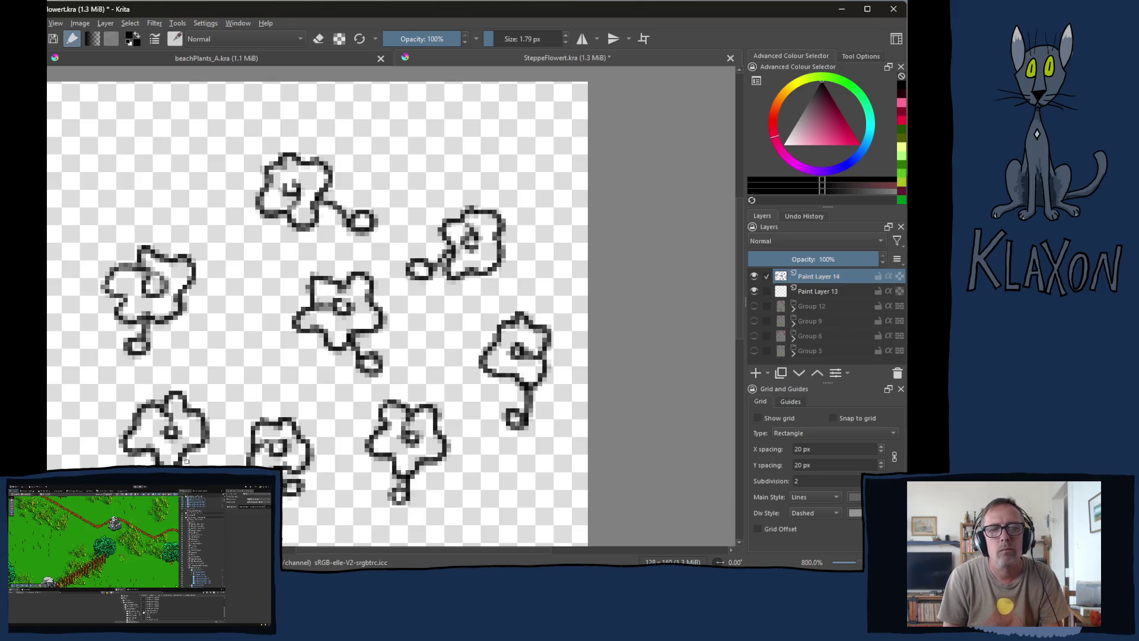
- Draw a small loop bud in the empty upper-left corner
{"action": "left_click_drag", "start_coordinate": [285, 323], "coordinate": [279, 262]}
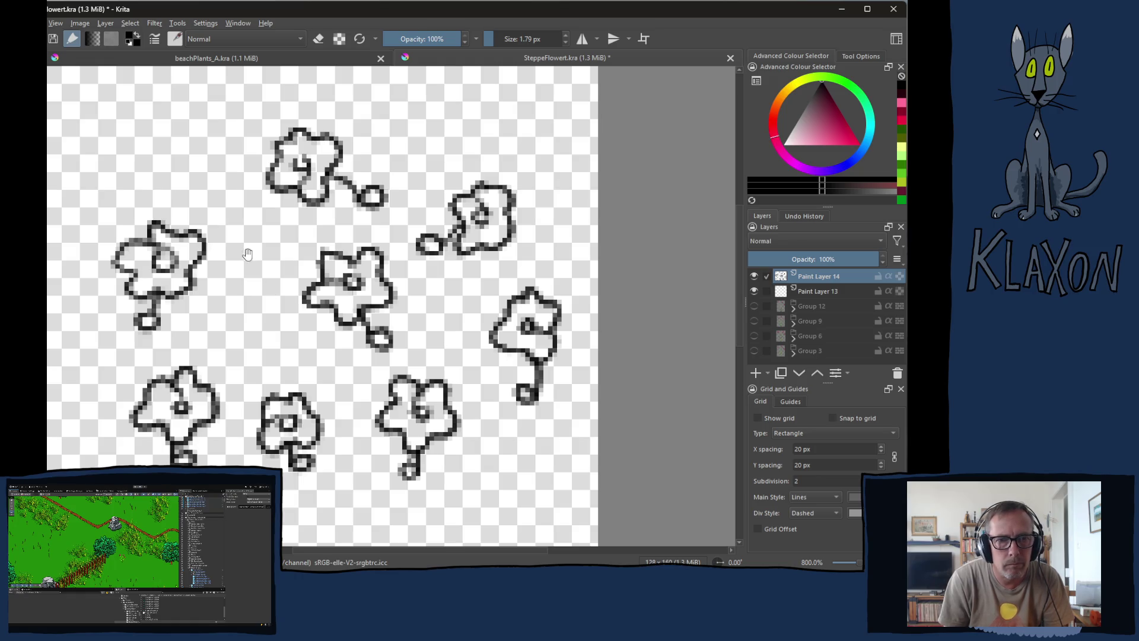
{"action": "left_click_drag", "start_coordinate": [248, 254], "coordinate": [291, 346]}
{"action": "mouse_move", "coordinate": [203, 227]}
{"action": "left_mouse_down"}
{"action": "mouse_move", "coordinate": [216, 245]}
{"action": "mouse_move", "coordinate": [204, 226]}
{"action": "mouse_move", "coordinate": [253, 189]}
{"action": "mouse_move", "coordinate": [250, 200]}
{"action": "left_mouse_up"}
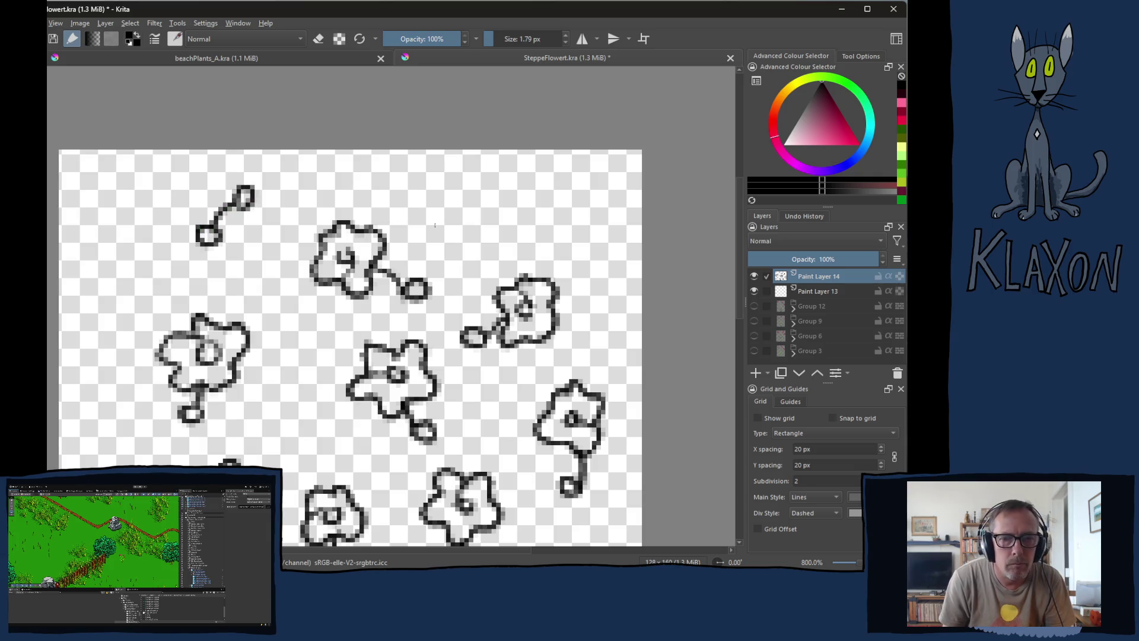
{"action": "scroll", "coordinate": [411, 190], "scroll_direction": "down", "scroll_amount": 3}
{"action": "scroll", "coordinate": [411, 190], "scroll_direction": "right", "scroll_amount": 5}
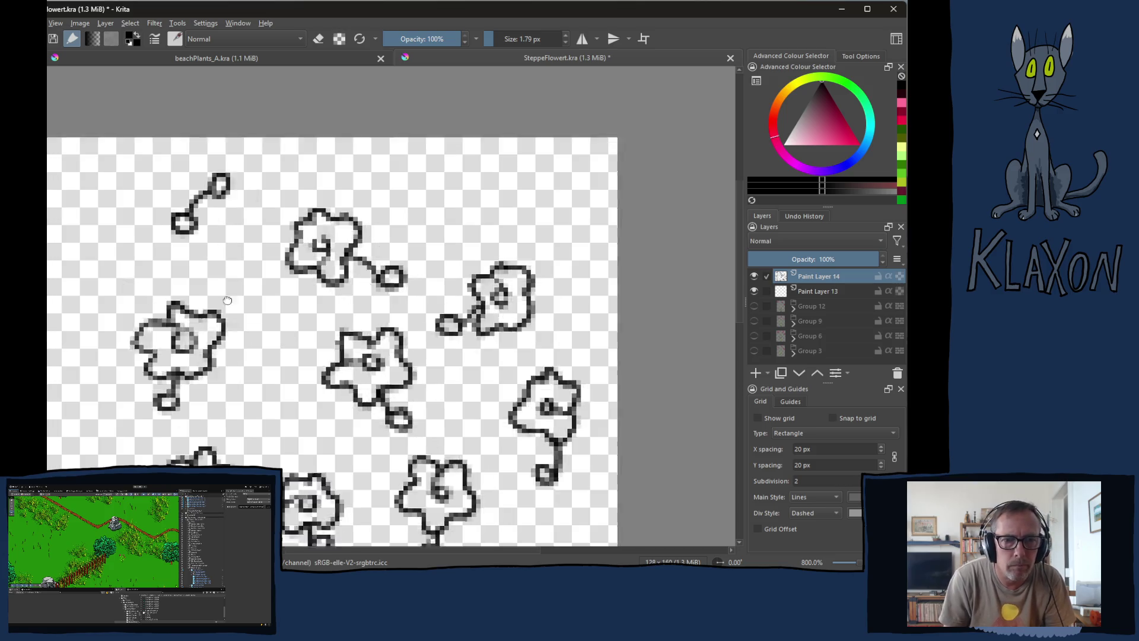
- Finish the upper-left sprout and draw three looped sprouts in the lower gap, redrawing one loop
{"action": "mouse_move", "coordinate": [458, 188]}
{"action": "left_mouse_down"}
{"action": "mouse_move", "coordinate": [466, 200]}
{"action": "mouse_move", "coordinate": [446, 147]}
{"action": "mouse_move", "coordinate": [448, 168]}
{"action": "left_mouse_up"}
{"action": "mouse_move", "coordinate": [489, 292]}
{"action": "left_mouse_down"}
{"action": "mouse_move", "coordinate": [495, 225]}
{"action": "mouse_move", "coordinate": [450, 306]}
{"action": "mouse_move", "coordinate": [415, 285]}
{"action": "mouse_move", "coordinate": [357, 316]}
{"action": "left_mouse_up"}
{"action": "left_click_drag", "start_coordinate": [244, 349], "coordinate": [279, 192]}
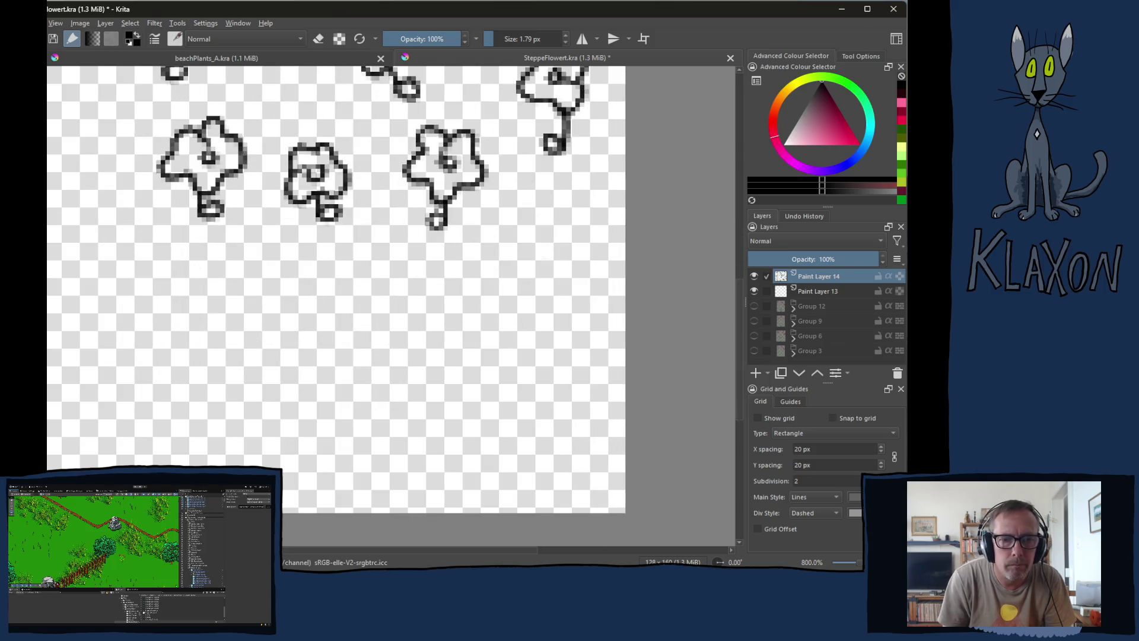
{"action": "mouse_move", "coordinate": [148, 346]}
{"action": "left_mouse_down"}
{"action": "mouse_move", "coordinate": [172, 291]}
{"action": "mouse_move", "coordinate": [169, 302]}
{"action": "left_mouse_up"}
{"action": "mouse_move", "coordinate": [138, 344]}
{"action": "left_mouse_down"}
{"action": "mouse_move", "coordinate": [145, 359]}
{"action": "mouse_move", "coordinate": [153, 345]}
{"action": "left_mouse_up"}
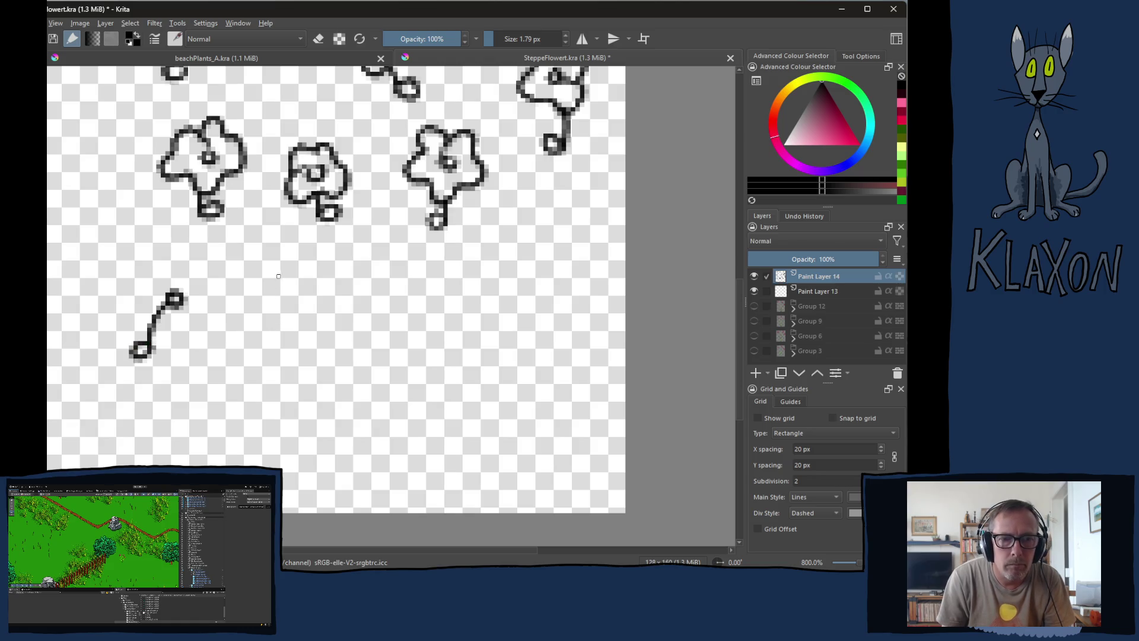
{"action": "mouse_move", "coordinate": [277, 327]}
{"action": "left_mouse_down"}
{"action": "mouse_move", "coordinate": [296, 365]}
{"action": "mouse_move", "coordinate": [289, 352]}
{"action": "left_mouse_up"}
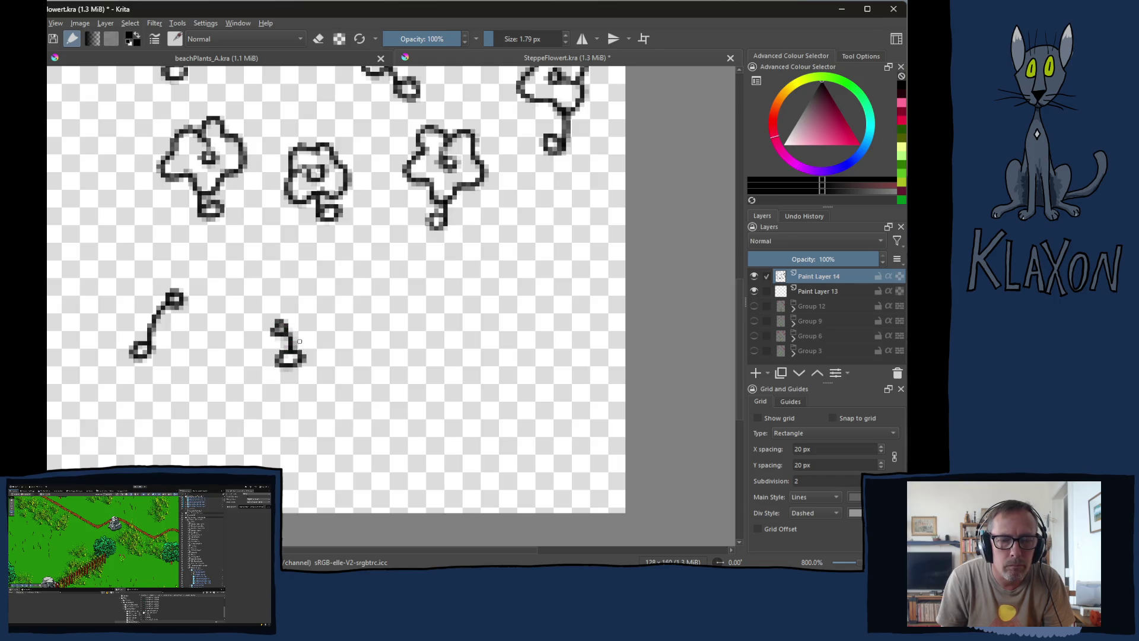
{"action": "left_click_drag", "start_coordinate": [374, 348], "coordinate": [392, 305]}
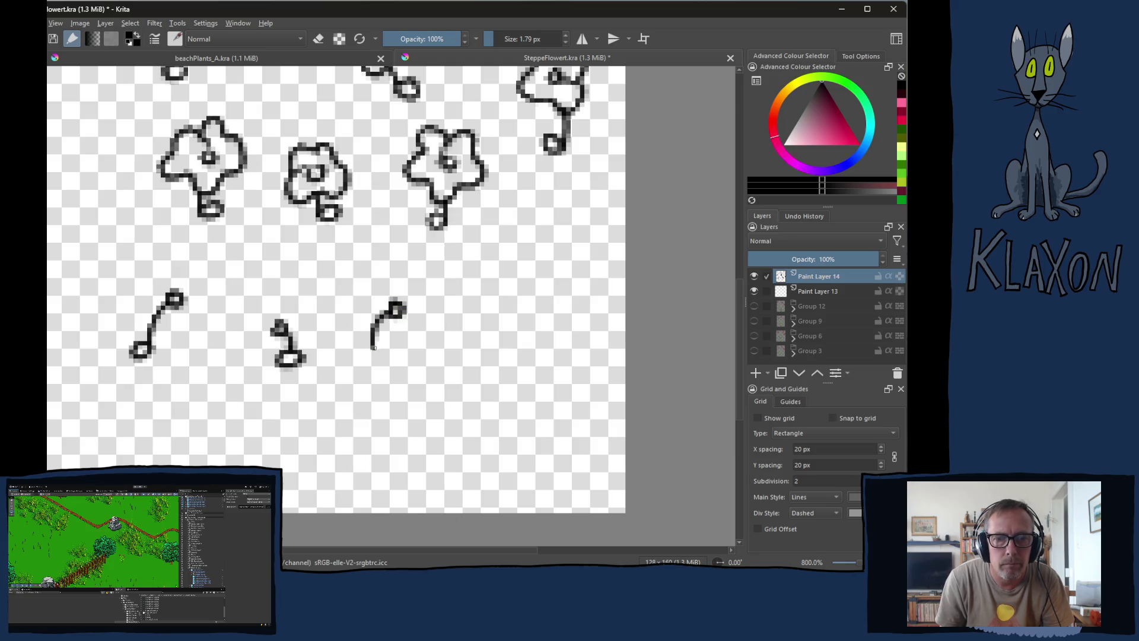
{"action": "mouse_move", "coordinate": [370, 347]}
{"action": "left_mouse_down"}
{"action": "mouse_move", "coordinate": [356, 356]}
{"action": "mouse_move", "coordinate": [375, 340]}
{"action": "left_mouse_up"}
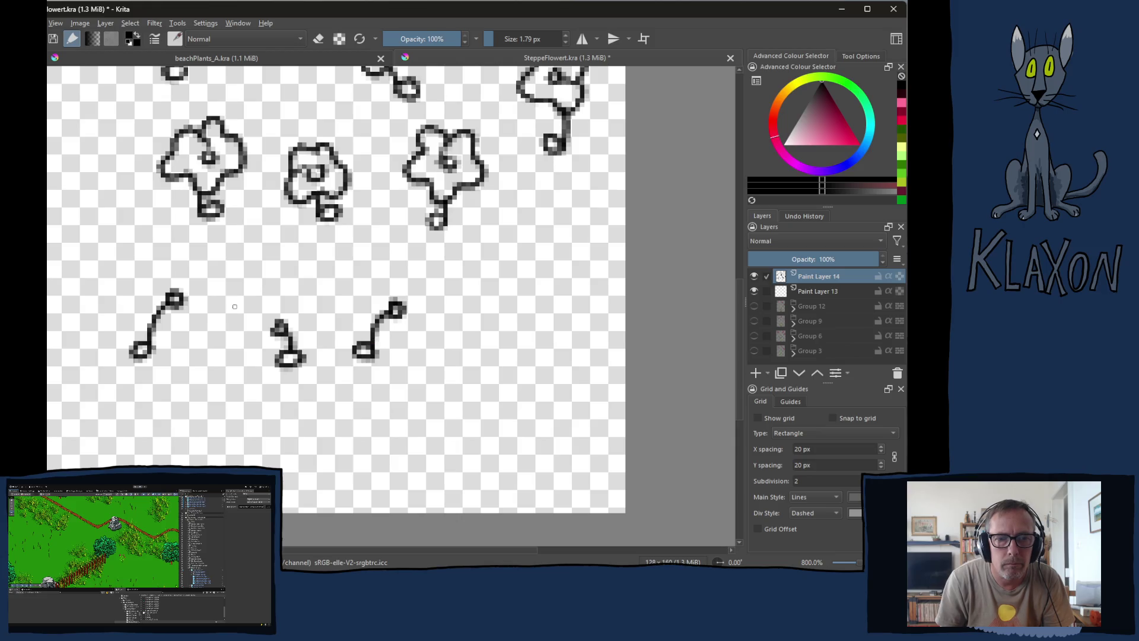
{"action": "key", "text": "ctrl+z"}
{"action": "left_click_drag", "start_coordinate": [375, 347], "coordinate": [388, 350]}
- Draw a hooked looped sprout near the right edge and a curled sprout near the top-left
{"action": "scroll", "coordinate": [290, 291], "scroll_direction": "up", "scroll_amount": 10}
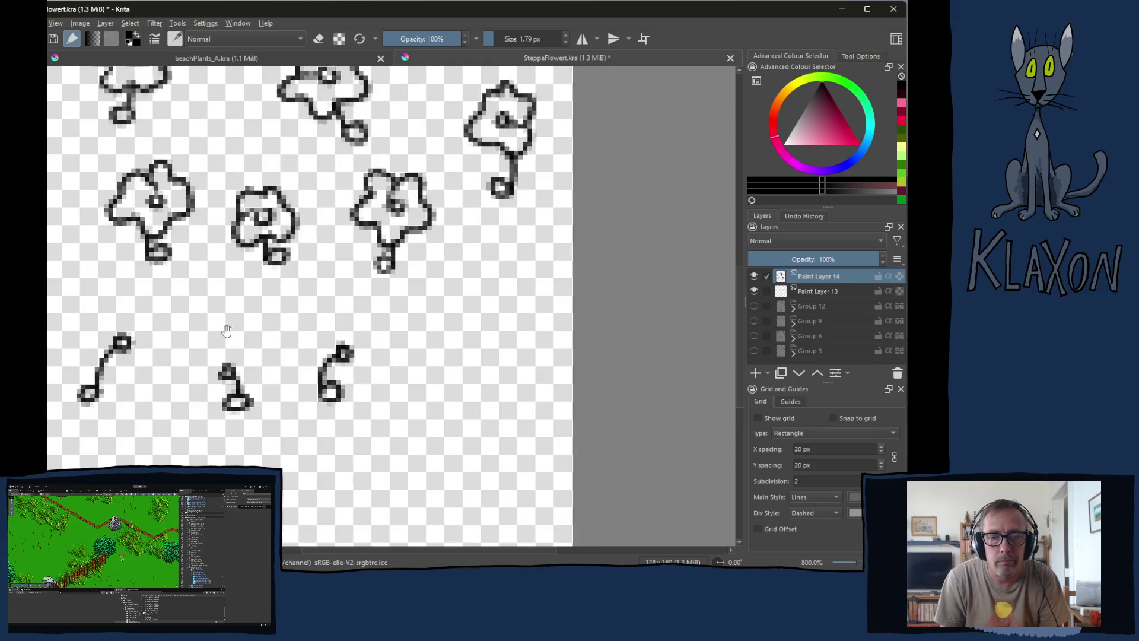
{"action": "mouse_move", "coordinate": [306, 312]}
{"action": "left_mouse_down"}
{"action": "mouse_move", "coordinate": [356, 287]}
{"action": "mouse_move", "coordinate": [343, 293]}
{"action": "mouse_move", "coordinate": [330, 216]}
{"action": "mouse_move", "coordinate": [325, 298]}
{"action": "mouse_move", "coordinate": [330, 224]}
{"action": "left_mouse_up"}
{"action": "left_click_drag", "start_coordinate": [533, 397], "coordinate": [390, 350]}
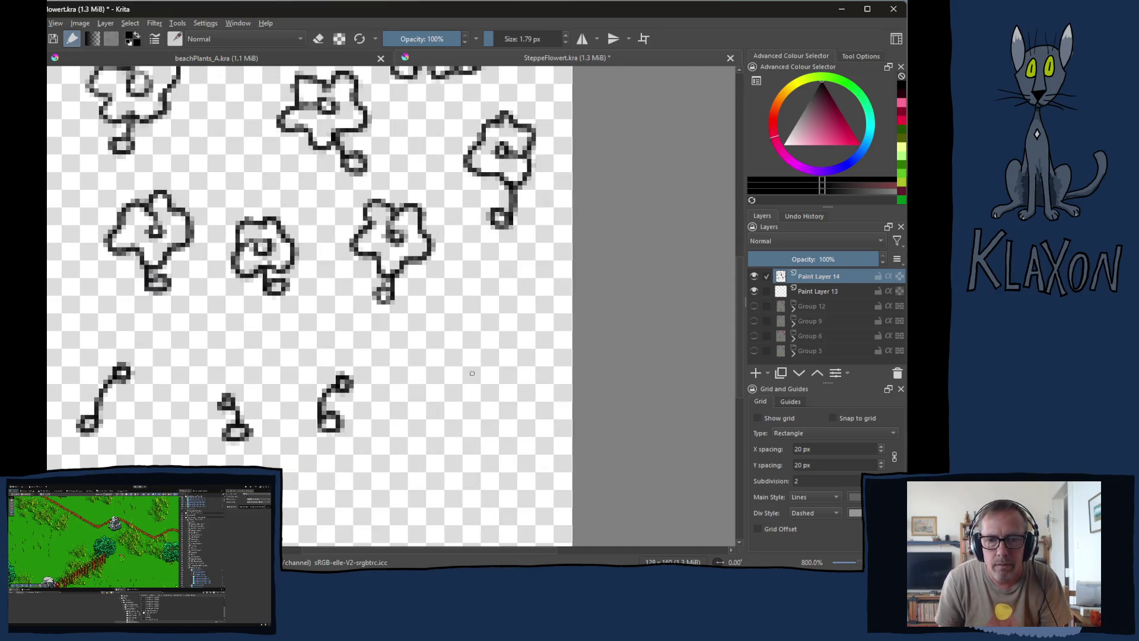
{"action": "mouse_move", "coordinate": [466, 363]}
{"action": "left_mouse_down"}
{"action": "mouse_move", "coordinate": [458, 373]}
{"action": "mouse_move", "coordinate": [471, 374]}
{"action": "mouse_move", "coordinate": [475, 395]}
{"action": "mouse_move", "coordinate": [450, 349]}
{"action": "mouse_move", "coordinate": [450, 378]}
{"action": "mouse_move", "coordinate": [465, 386]}
{"action": "mouse_move", "coordinate": [471, 373]}
{"action": "mouse_move", "coordinate": [416, 329]}
{"action": "mouse_move", "coordinate": [429, 315]}
{"action": "mouse_move", "coordinate": [391, 376]}
{"action": "mouse_move", "coordinate": [440, 340]}
{"action": "mouse_move", "coordinate": [443, 310]}
{"action": "mouse_move", "coordinate": [430, 310]}
{"action": "left_mouse_up"}
{"action": "scroll", "coordinate": [426, 344], "scroll_direction": "down", "scroll_amount": 3}
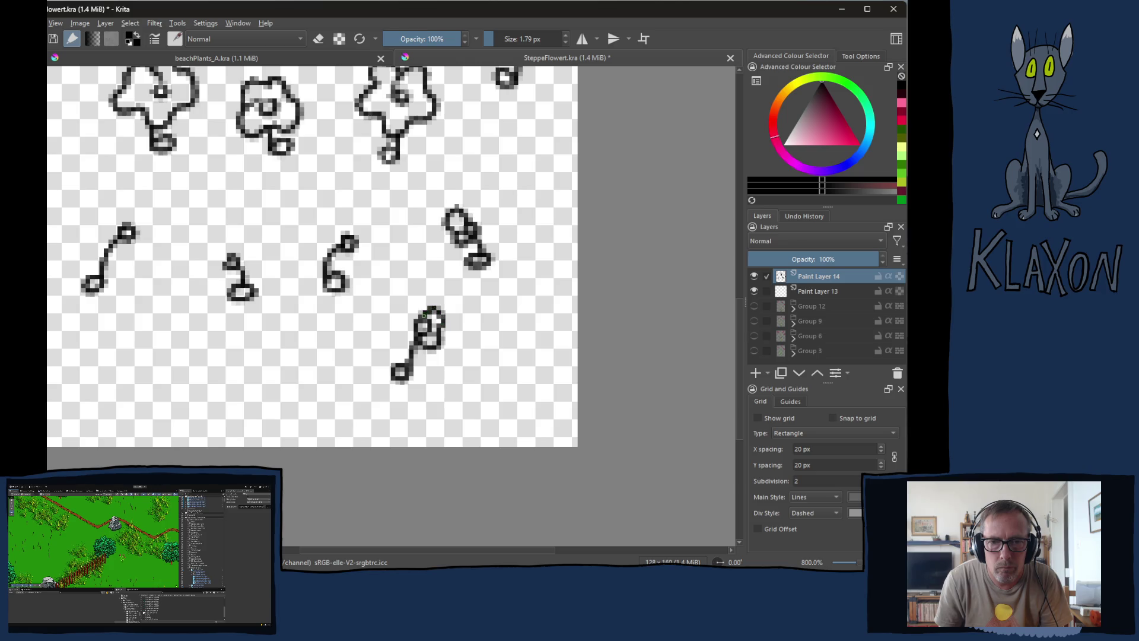
{"action": "left_click_drag", "start_coordinate": [291, 334], "coordinate": [354, 378]}
{"action": "mouse_move", "coordinate": [266, 298]}
{"action": "left_mouse_down"}
{"action": "mouse_move", "coordinate": [305, 330]}
{"action": "mouse_move", "coordinate": [303, 373]}
{"action": "mouse_move", "coordinate": [326, 362]}
{"action": "mouse_move", "coordinate": [356, 299]}
{"action": "mouse_move", "coordinate": [336, 337]}
{"action": "mouse_move", "coordinate": [333, 327]}
{"action": "left_mouse_up"}
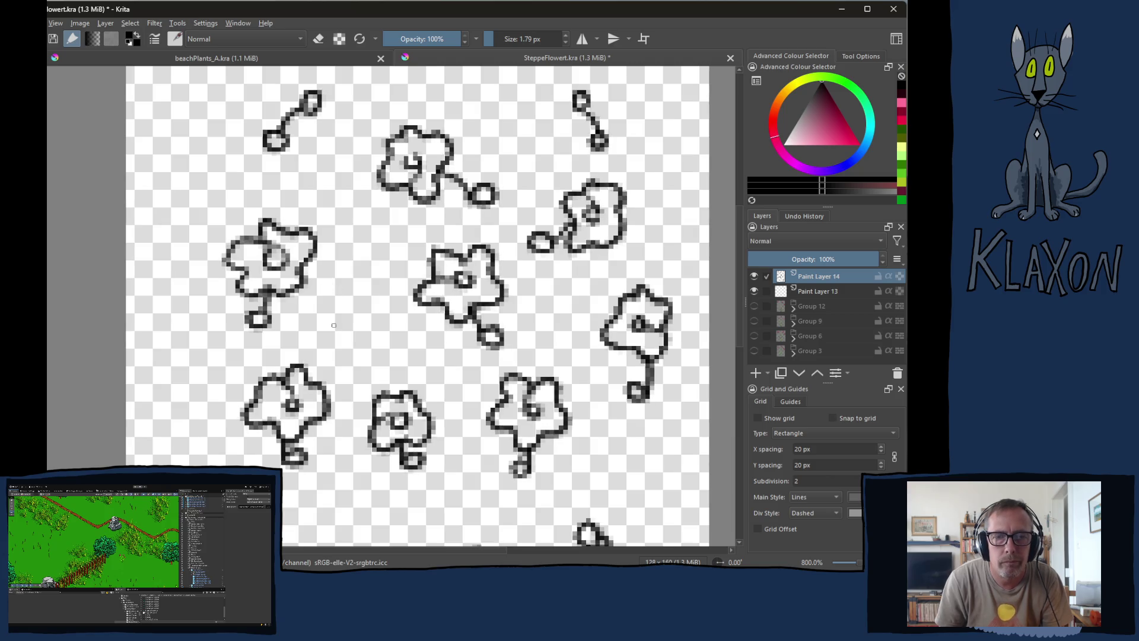
{"action": "left_click_drag", "start_coordinate": [235, 187], "coordinate": [271, 273]}
{"action": "mouse_move", "coordinate": [212, 236]}
{"action": "left_mouse_down"}
{"action": "mouse_move", "coordinate": [217, 248]}
{"action": "mouse_move", "coordinate": [229, 237]}
{"action": "mouse_move", "coordinate": [223, 220]}
{"action": "left_mouse_up"}
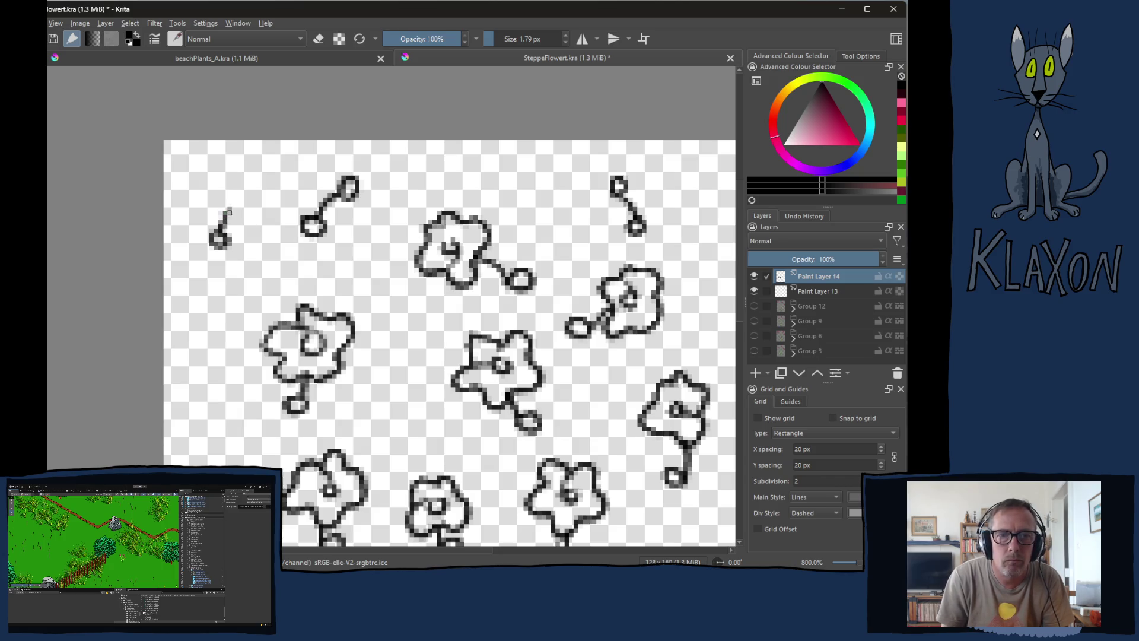
- Draw a short stem near the top-left of the sheet
{"action": "left_click_drag", "start_coordinate": [390, 274], "coordinate": [301, 227]}
{"action": "mouse_move", "coordinate": [142, 325]}
{"action": "left_mouse_down"}
{"action": "mouse_move", "coordinate": [237, 219]}
{"action": "mouse_move", "coordinate": [207, 197]}
{"action": "left_mouse_up"}
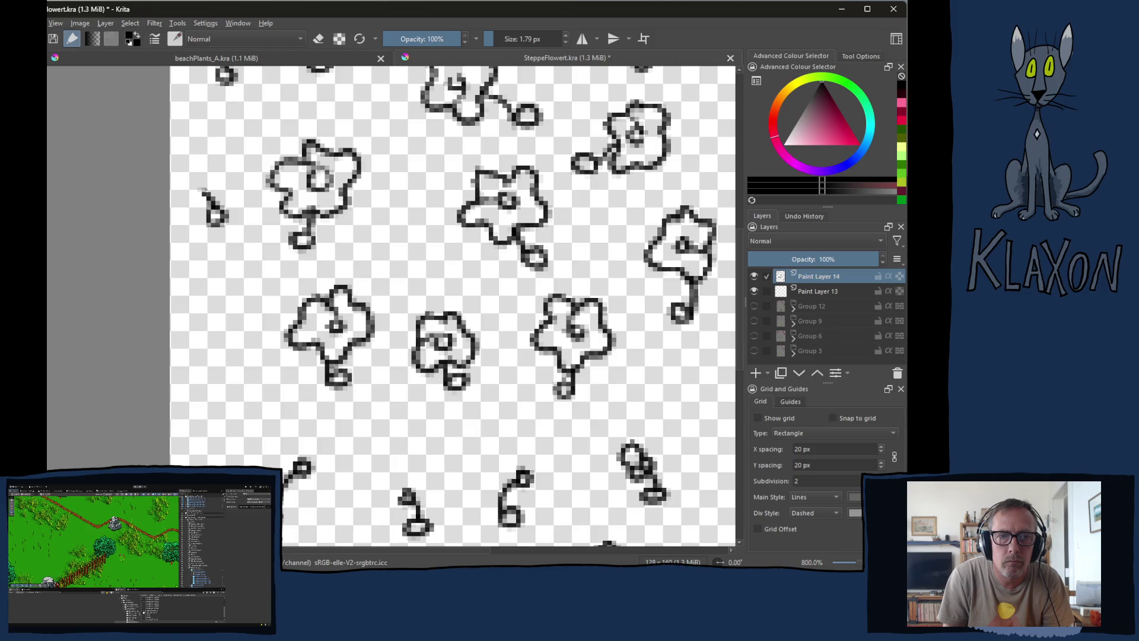
{"action": "mouse_move", "coordinate": [221, 354]}
{"action": "left_mouse_down"}
{"action": "mouse_move", "coordinate": [220, 262]}
{"action": "mouse_move", "coordinate": [198, 310]}
{"action": "mouse_move", "coordinate": [217, 292]}
{"action": "left_mouse_up"}
{"action": "left_click_drag", "start_coordinate": [249, 348], "coordinate": [231, 266]}
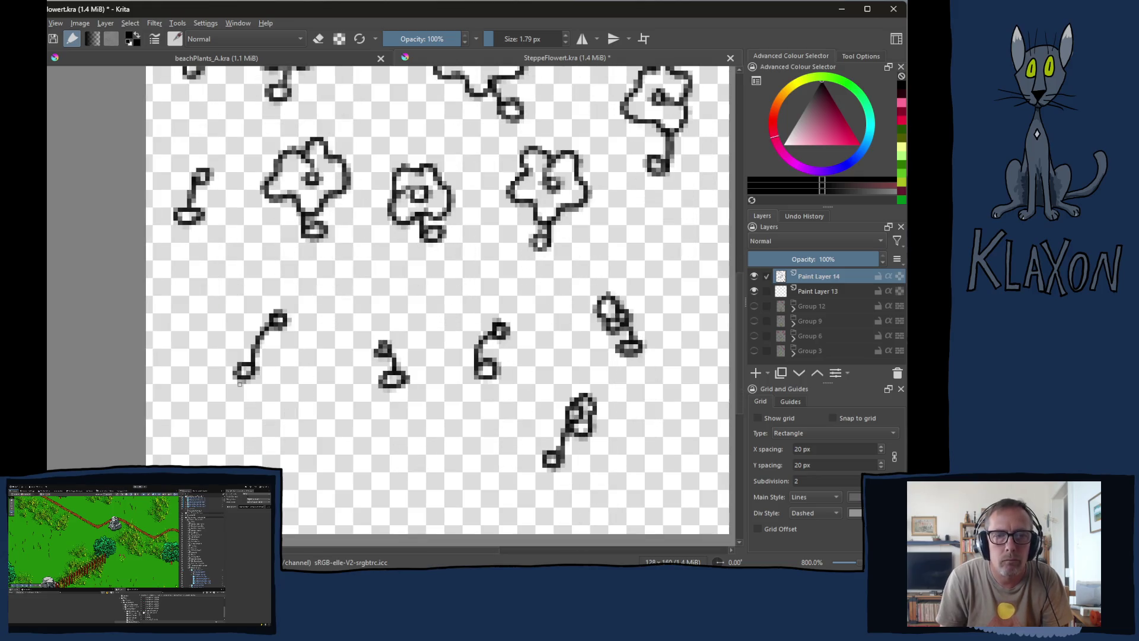
{"action": "left_click_drag", "start_coordinate": [299, 413], "coordinate": [301, 299]}
{"action": "mouse_move", "coordinate": [356, 182]}
{"action": "left_mouse_down"}
{"action": "mouse_move", "coordinate": [315, 357]}
{"action": "mouse_move", "coordinate": [340, 324]}
{"action": "left_mouse_up"}
{"action": "left_click_drag", "start_coordinate": [354, 229], "coordinate": [342, 263]}
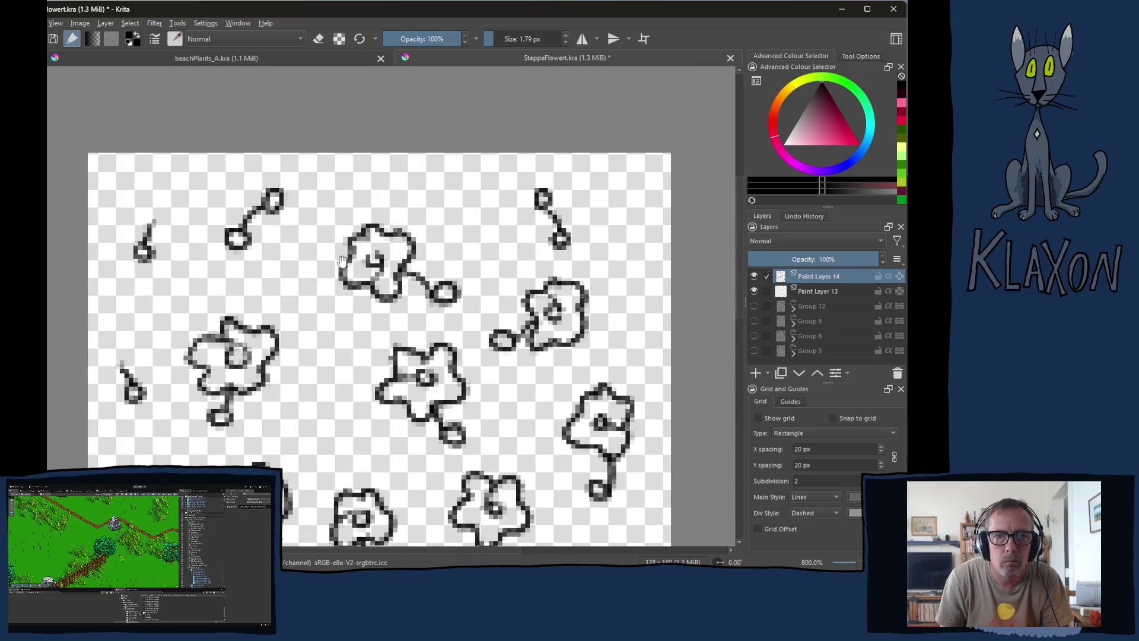
{"action": "left_click_drag", "start_coordinate": [446, 226], "coordinate": [440, 207]}
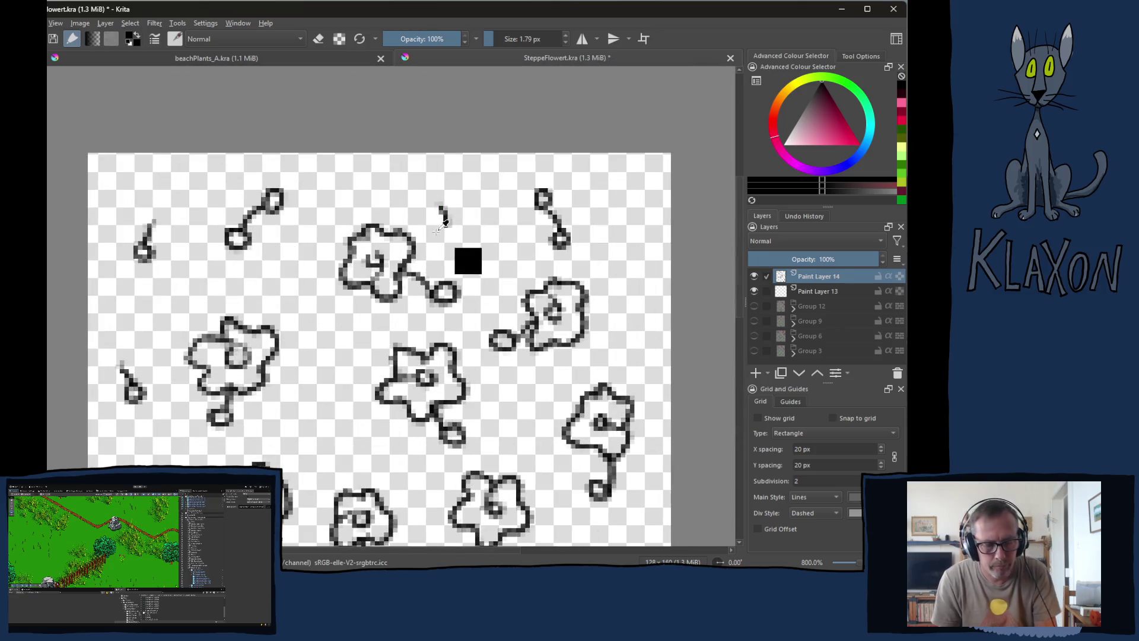
- Turn the short marks into three looped, hooked stems along the lower sheet
{"action": "left_click_drag", "start_coordinate": [511, 430], "coordinate": [532, 156]}
{"action": "left_click_drag", "start_coordinate": [522, 368], "coordinate": [548, 190]}
{"action": "mouse_move", "coordinate": [184, 316]}
{"action": "left_mouse_down"}
{"action": "mouse_move", "coordinate": [176, 325]}
{"action": "mouse_move", "coordinate": [248, 282]}
{"action": "mouse_move", "coordinate": [238, 325]}
{"action": "mouse_move", "coordinate": [255, 316]}
{"action": "left_mouse_up"}
{"action": "mouse_move", "coordinate": [330, 309]}
{"action": "left_mouse_down"}
{"action": "mouse_move", "coordinate": [340, 290]}
{"action": "mouse_move", "coordinate": [320, 318]}
{"action": "mouse_move", "coordinate": [342, 315]}
{"action": "mouse_move", "coordinate": [340, 286]}
{"action": "left_mouse_up"}
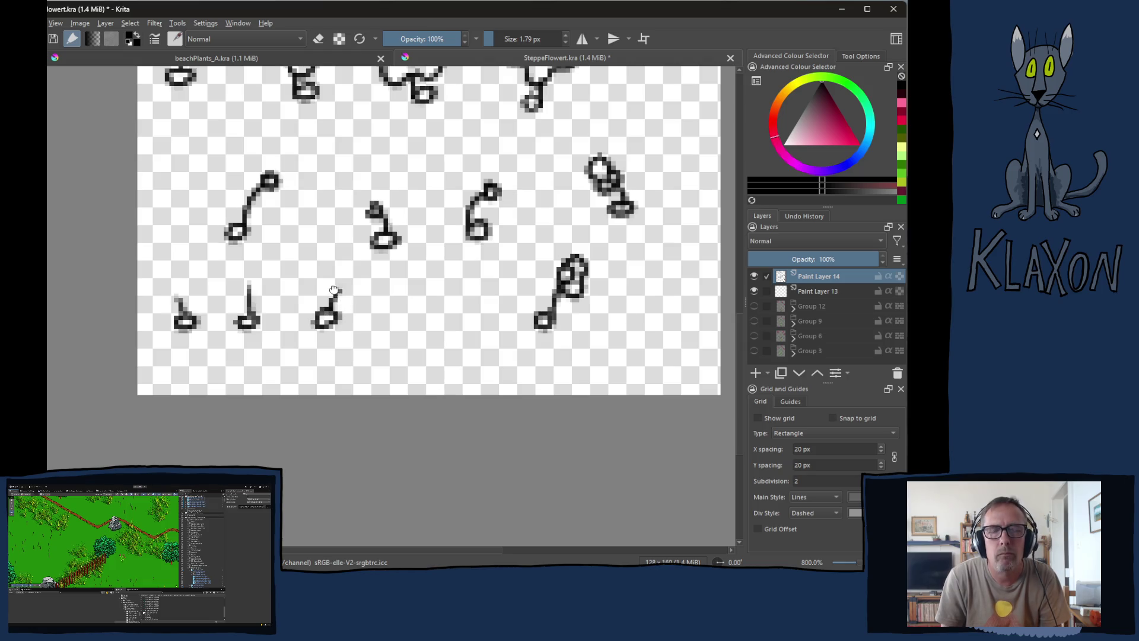
{"action": "left_click_drag", "start_coordinate": [356, 138], "coordinate": [331, 220]}
{"action": "scroll", "coordinate": [331, 220], "scroll_direction": "up", "scroll_amount": 5}
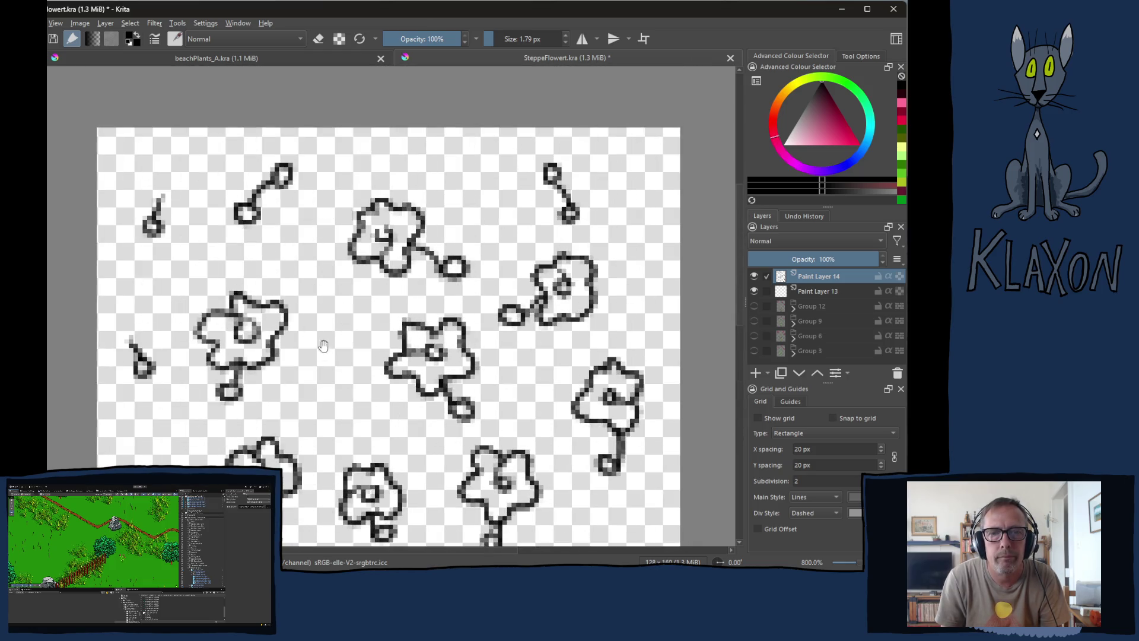
{"action": "left_click_drag", "start_coordinate": [330, 365], "coordinate": [349, 229]}
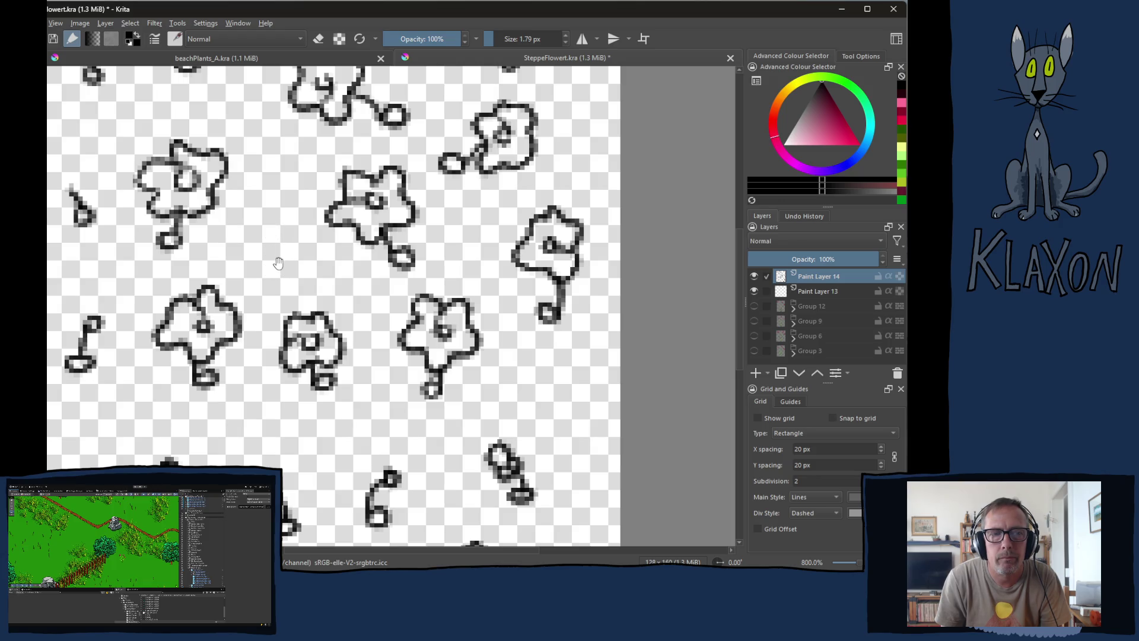
{"action": "mouse_move", "coordinate": [292, 249]}
{"action": "left_mouse_down"}
{"action": "mouse_move", "coordinate": [282, 353]}
{"action": "mouse_move", "coordinate": [306, 253]}
{"action": "left_mouse_up"}
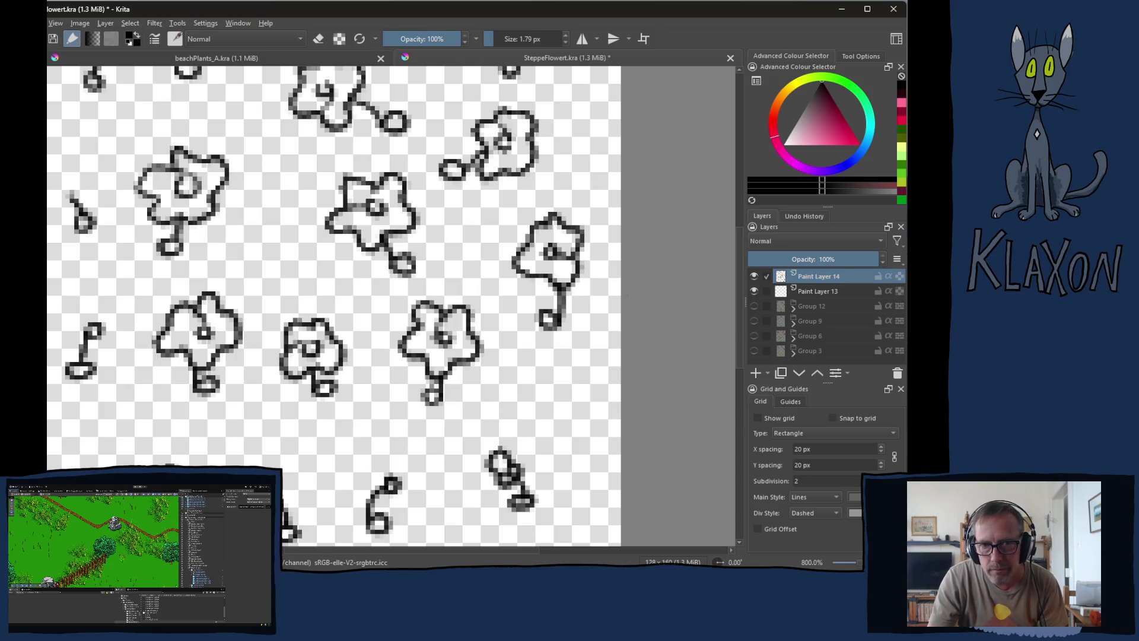
- On Paint Layer 13, pick red, size the brush, and fill the left flower's head
{"action": "left_click", "coordinate": [813, 292]}
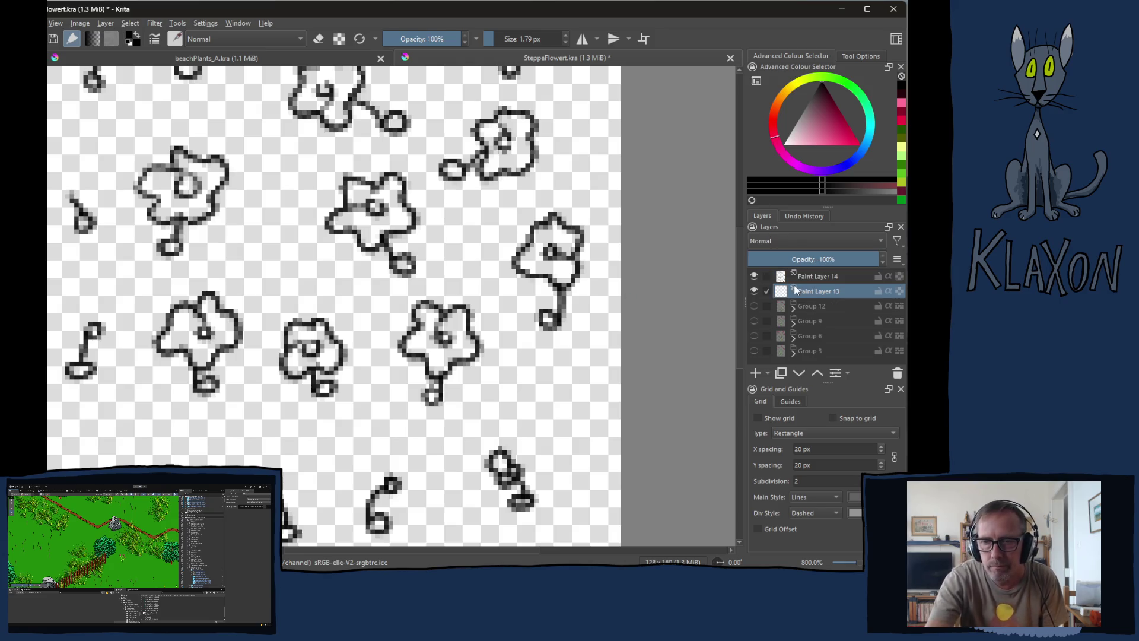
{"action": "right_click", "coordinate": [257, 209]}
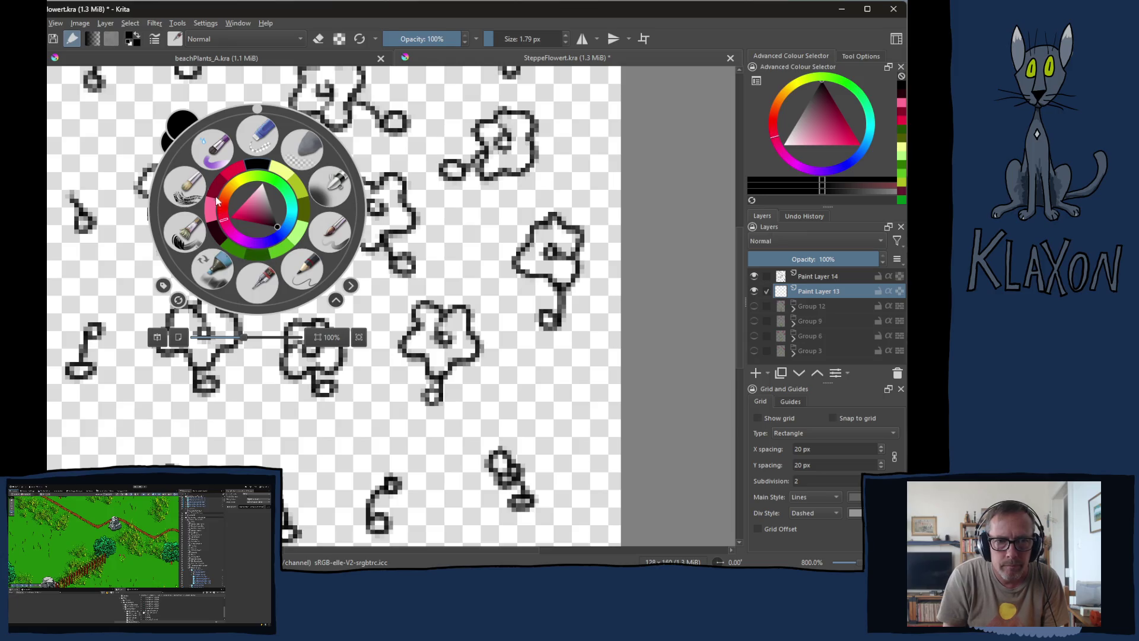
{"action": "left_click", "coordinate": [231, 173]}
{"action": "mouse_move", "coordinate": [163, 162]}
{"action": "left_mouse_down"}
{"action": "mouse_move", "coordinate": [198, 264]}
{"action": "mouse_move", "coordinate": [217, 276]}
{"action": "mouse_move", "coordinate": [209, 293]}
{"action": "mouse_move", "coordinate": [216, 267]}
{"action": "mouse_move", "coordinate": [249, 302]}
{"action": "left_mouse_up"}
{"action": "key", "text": "]"}
{"action": "key", "text": "ctrl+z"}
{"action": "key", "text": "["}
{"action": "mouse_move", "coordinate": [219, 267]}
{"action": "left_mouse_down"}
{"action": "mouse_move", "coordinate": [190, 272]}
{"action": "mouse_move", "coordinate": [209, 293]}
{"action": "mouse_move", "coordinate": [243, 290]}
{"action": "mouse_move", "coordinate": [258, 261]}
{"action": "mouse_move", "coordinate": [255, 252]}
{"action": "mouse_move", "coordinate": [237, 264]}
{"action": "mouse_move", "coordinate": [225, 245]}
{"action": "mouse_move", "coordinate": [217, 261]}
{"action": "mouse_move", "coordinate": [232, 238]}
{"action": "mouse_move", "coordinate": [240, 279]}
{"action": "mouse_move", "coordinate": [208, 292]}
{"action": "left_mouse_up"}
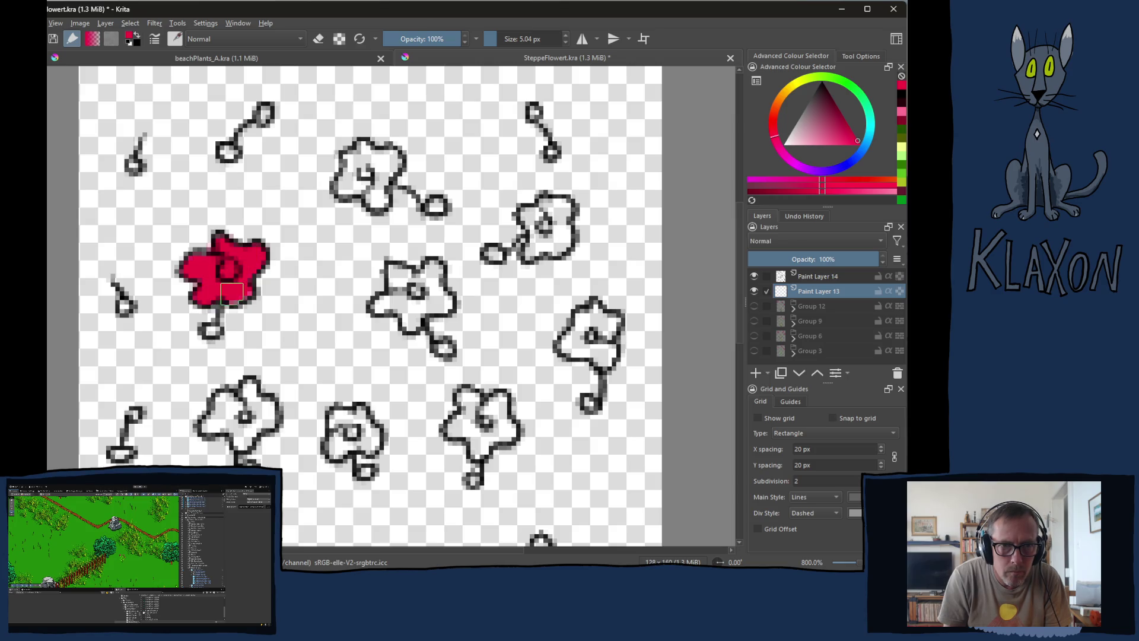
- Paint the lower-middle, upper-right and upper-left flower heads red
{"action": "left_click_drag", "start_coordinate": [255, 322], "coordinate": [245, 236]}
{"action": "mouse_move", "coordinate": [240, 294]}
{"action": "left_mouse_down"}
{"action": "mouse_move", "coordinate": [236, 333]}
{"action": "mouse_move", "coordinate": [228, 341]}
{"action": "mouse_move", "coordinate": [219, 314]}
{"action": "mouse_move", "coordinate": [201, 341]}
{"action": "mouse_move", "coordinate": [210, 317]}
{"action": "mouse_move", "coordinate": [232, 359]}
{"action": "mouse_move", "coordinate": [261, 333]}
{"action": "mouse_move", "coordinate": [255, 317]}
{"action": "mouse_move", "coordinate": [264, 326]}
{"action": "mouse_move", "coordinate": [238, 321]}
{"action": "left_mouse_up"}
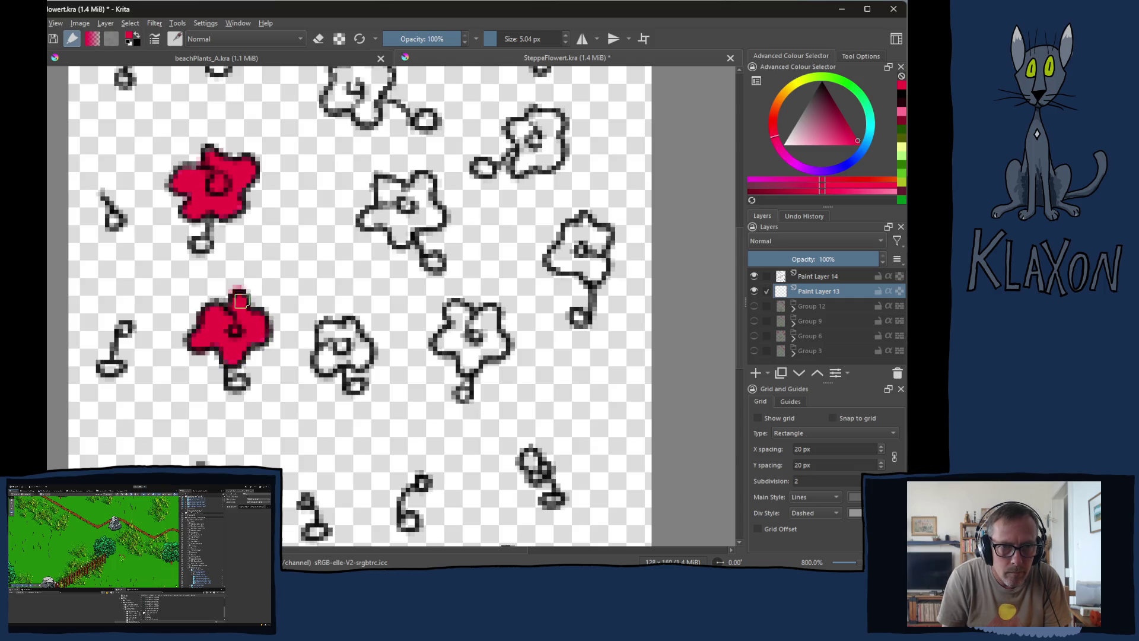
{"action": "mouse_move", "coordinate": [307, 339]}
{"action": "left_mouse_down"}
{"action": "mouse_move", "coordinate": [275, 272]}
{"action": "mouse_move", "coordinate": [297, 264]}
{"action": "mouse_move", "coordinate": [293, 297]}
{"action": "mouse_move", "coordinate": [333, 288]}
{"action": "mouse_move", "coordinate": [319, 263]}
{"action": "mouse_move", "coordinate": [217, 251]}
{"action": "left_mouse_up"}
{"action": "mouse_move", "coordinate": [335, 255]}
{"action": "left_mouse_down"}
{"action": "mouse_move", "coordinate": [323, 241]}
{"action": "mouse_move", "coordinate": [306, 267]}
{"action": "mouse_move", "coordinate": [335, 290]}
{"action": "mouse_move", "coordinate": [366, 268]}
{"action": "mouse_move", "coordinate": [349, 241]}
{"action": "mouse_move", "coordinate": [328, 235]}
{"action": "mouse_move", "coordinate": [240, 343]}
{"action": "left_mouse_up"}
{"action": "left_click", "coordinate": [383, 228]}
{"action": "mouse_move", "coordinate": [383, 228]}
{"action": "left_mouse_down"}
{"action": "mouse_move", "coordinate": [359, 238]}
{"action": "mouse_move", "coordinate": [356, 261]}
{"action": "mouse_move", "coordinate": [394, 255]}
{"action": "mouse_move", "coordinate": [396, 236]}
{"action": "mouse_move", "coordinate": [379, 218]}
{"action": "left_mouse_up"}
{"action": "mouse_move", "coordinate": [195, 192]}
{"action": "left_mouse_down"}
{"action": "mouse_move", "coordinate": [166, 220]}
{"action": "mouse_move", "coordinate": [198, 233]}
{"action": "mouse_move", "coordinate": [236, 207]}
{"action": "mouse_move", "coordinate": [228, 220]}
{"action": "mouse_move", "coordinate": [217, 181]}
{"action": "mouse_move", "coordinate": [169, 178]}
{"action": "mouse_move", "coordinate": [156, 204]}
{"action": "mouse_move", "coordinate": [151, 191]}
{"action": "mouse_move", "coordinate": [178, 219]}
{"action": "mouse_move", "coordinate": [191, 178]}
{"action": "left_mouse_up"}
- Fill the centre-right flower head and a small bud with solid red
{"action": "scroll", "coordinate": [180, 191], "scroll_direction": "up", "scroll_amount": 3}
{"action": "mouse_move", "coordinate": [353, 231]}
{"action": "left_mouse_down"}
{"action": "mouse_move", "coordinate": [333, 232]}
{"action": "mouse_move", "coordinate": [336, 265]}
{"action": "mouse_move", "coordinate": [357, 246]}
{"action": "mouse_move", "coordinate": [363, 257]}
{"action": "mouse_move", "coordinate": [332, 235]}
{"action": "mouse_move", "coordinate": [363, 225]}
{"action": "mouse_move", "coordinate": [346, 220]}
{"action": "left_mouse_up"}
{"action": "left_click_drag", "start_coordinate": [336, 292], "coordinate": [388, 107]}
{"action": "left_click_drag", "start_coordinate": [393, 313], "coordinate": [398, 322]}
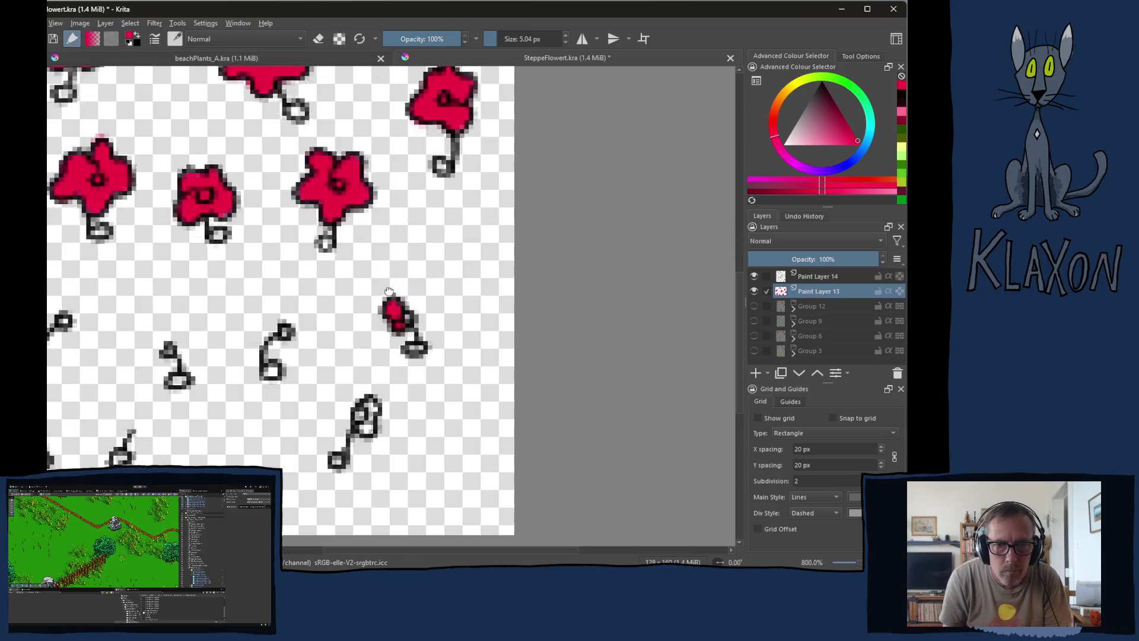
{"action": "left_click_drag", "start_coordinate": [375, 412], "coordinate": [381, 293]}
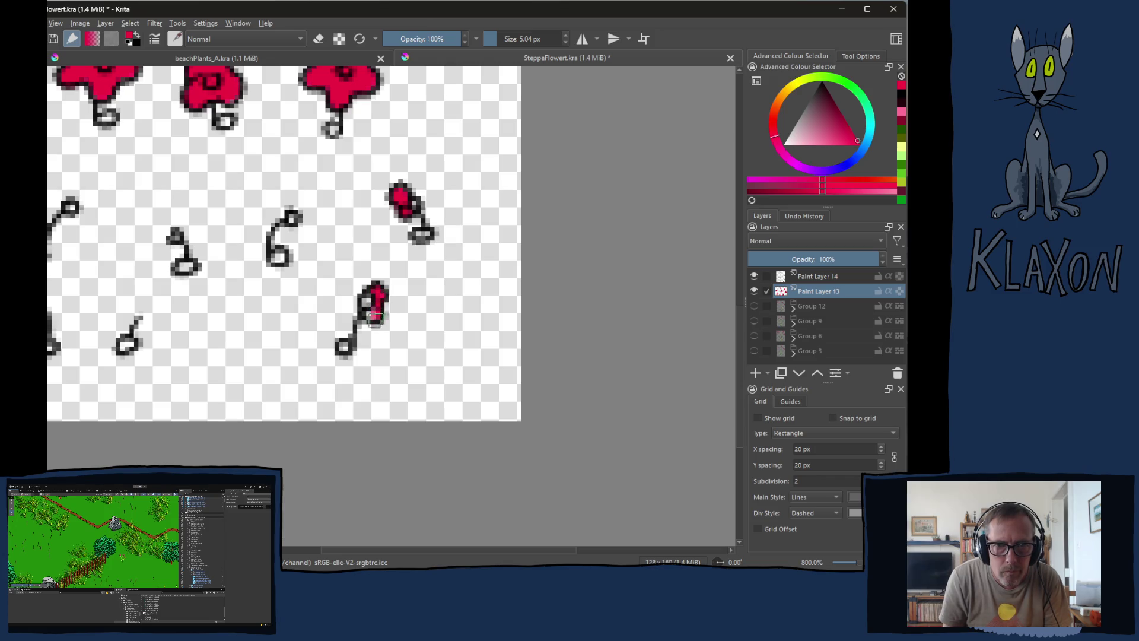
{"action": "mouse_move", "coordinate": [221, 120]}
{"action": "left_mouse_down"}
{"action": "mouse_move", "coordinate": [295, 171]}
{"action": "mouse_move", "coordinate": [344, 271]}
{"action": "mouse_move", "coordinate": [345, 255]}
{"action": "left_mouse_up"}
{"action": "right_click", "coordinate": [303, 193]}
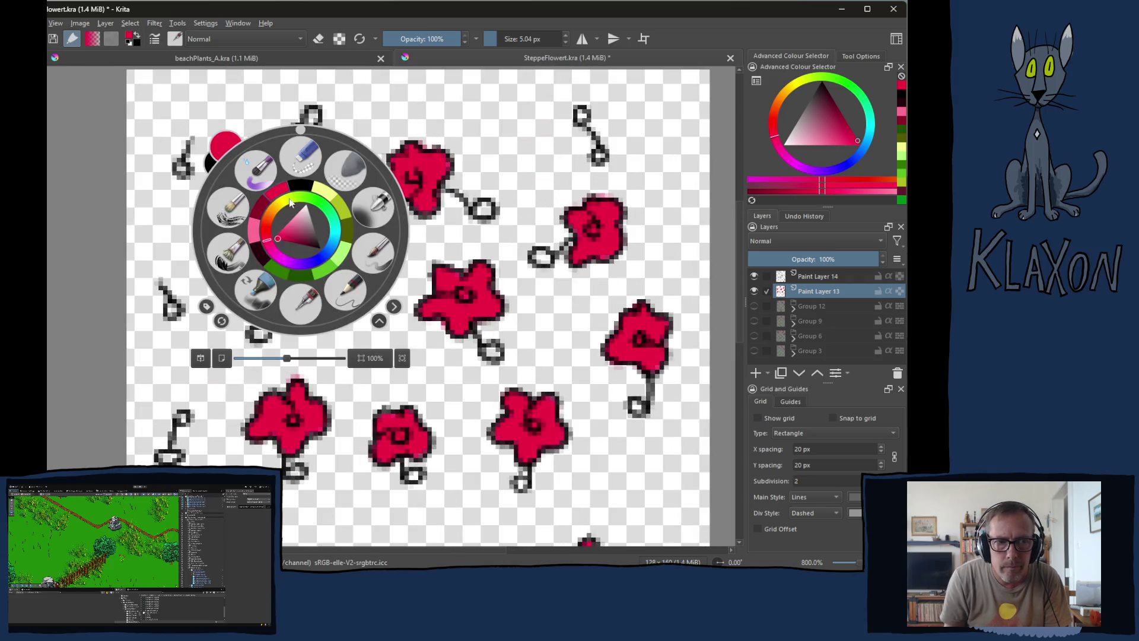
- Dab dark red centres onto the left, middle, upper-right and lower-middle poppies
{"action": "left_click", "coordinate": [266, 214]}
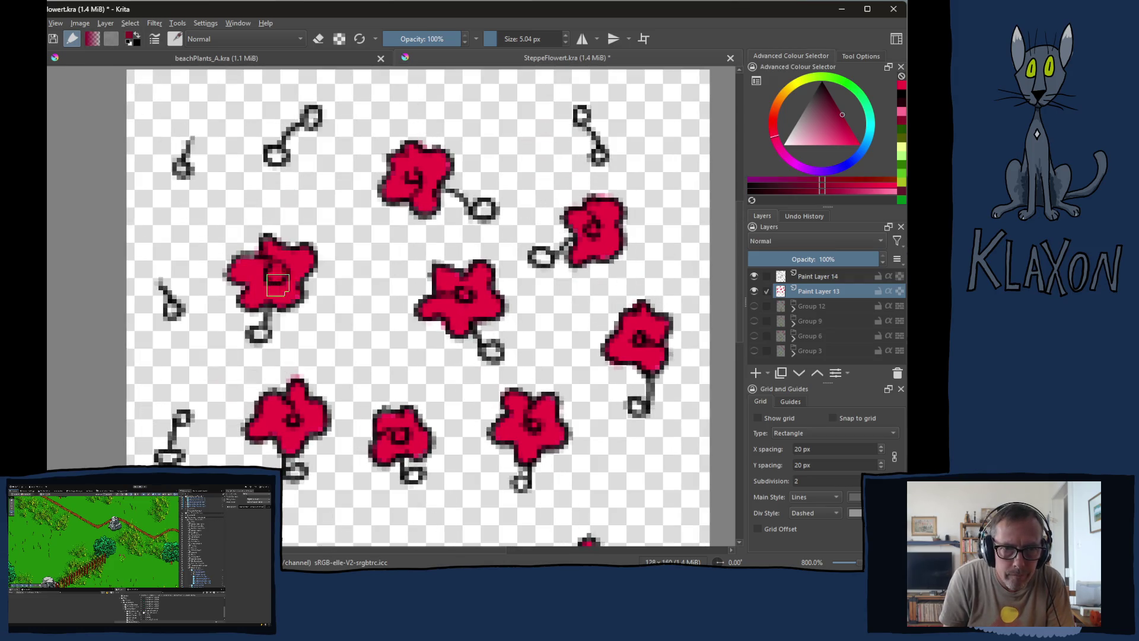
{"action": "left_click", "coordinate": [283, 269]}
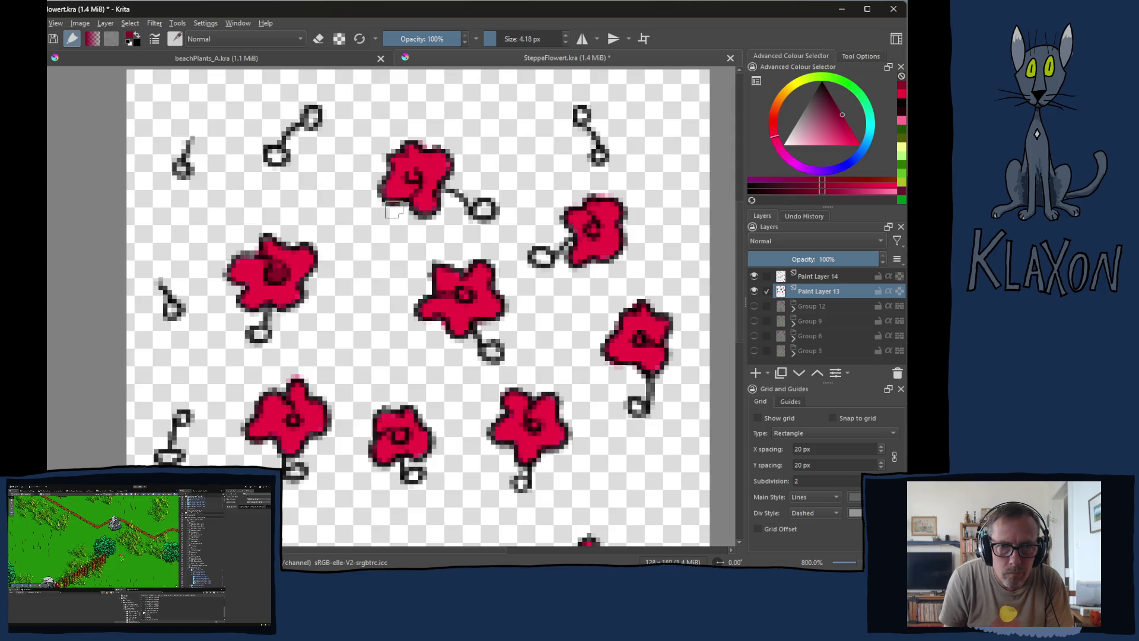
{"action": "right_click", "coordinate": [321, 204]}
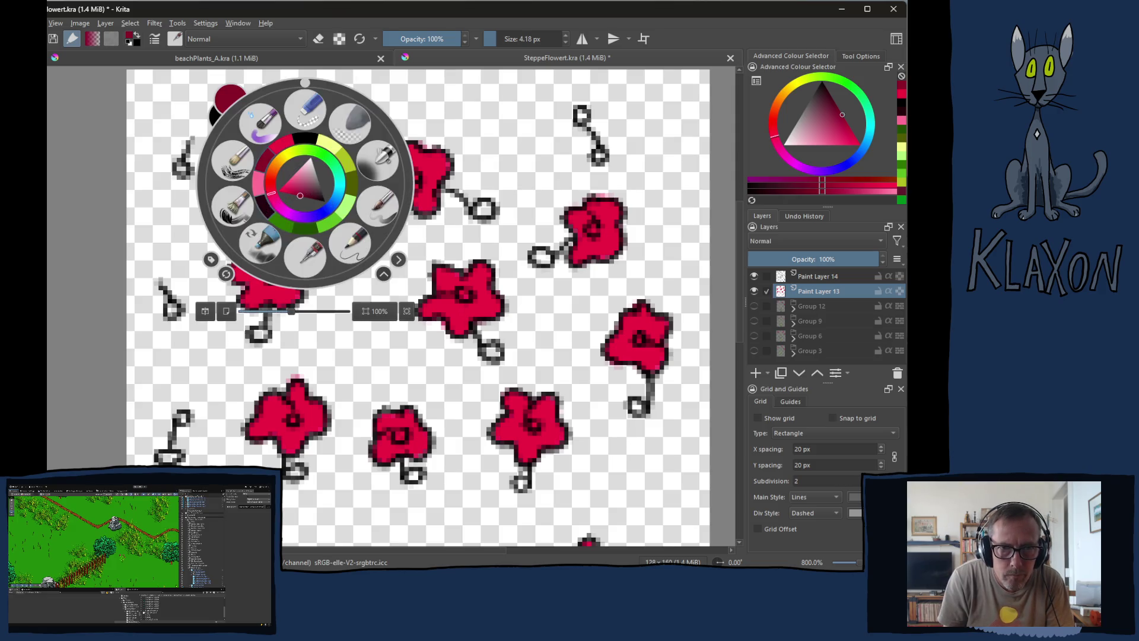
{"action": "left_click", "coordinate": [296, 166]}
{"action": "left_click", "coordinate": [285, 265]}
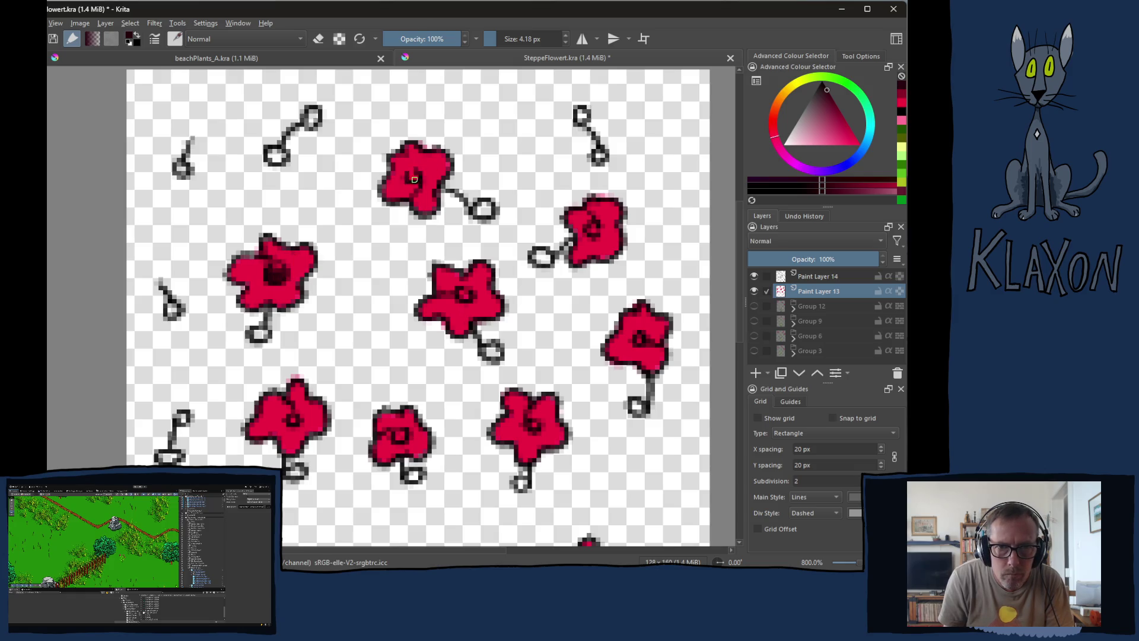
{"action": "left_click", "coordinate": [466, 292]}
{"action": "left_click", "coordinate": [591, 230]}
{"action": "left_click", "coordinate": [532, 422]}
{"action": "left_click", "coordinate": [396, 438]}
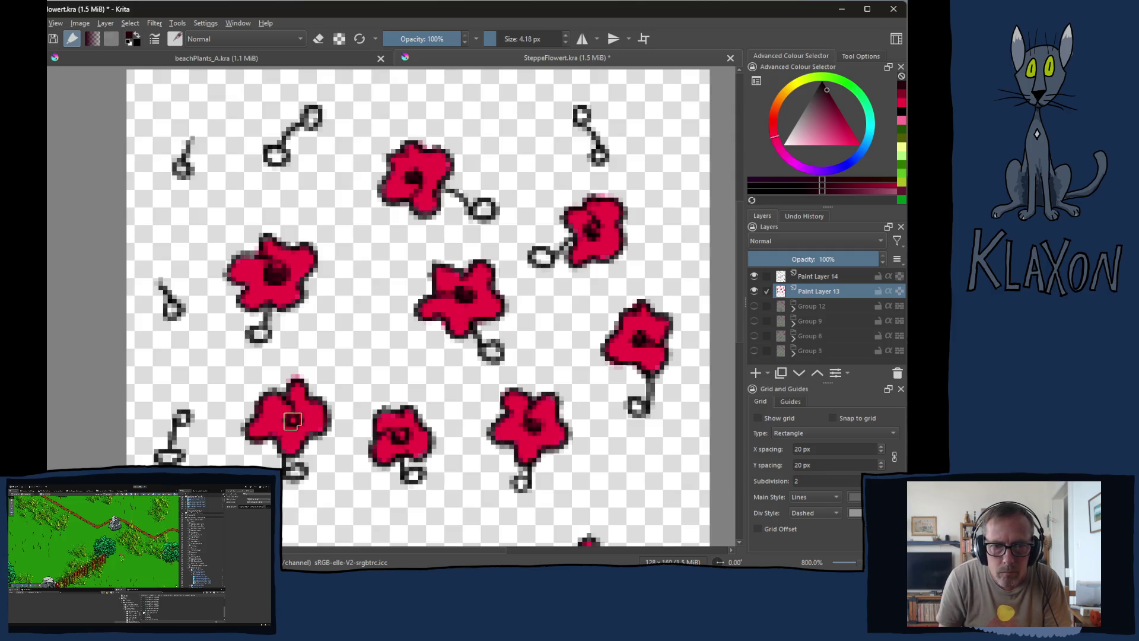
{"action": "right_click", "coordinate": [226, 303]}
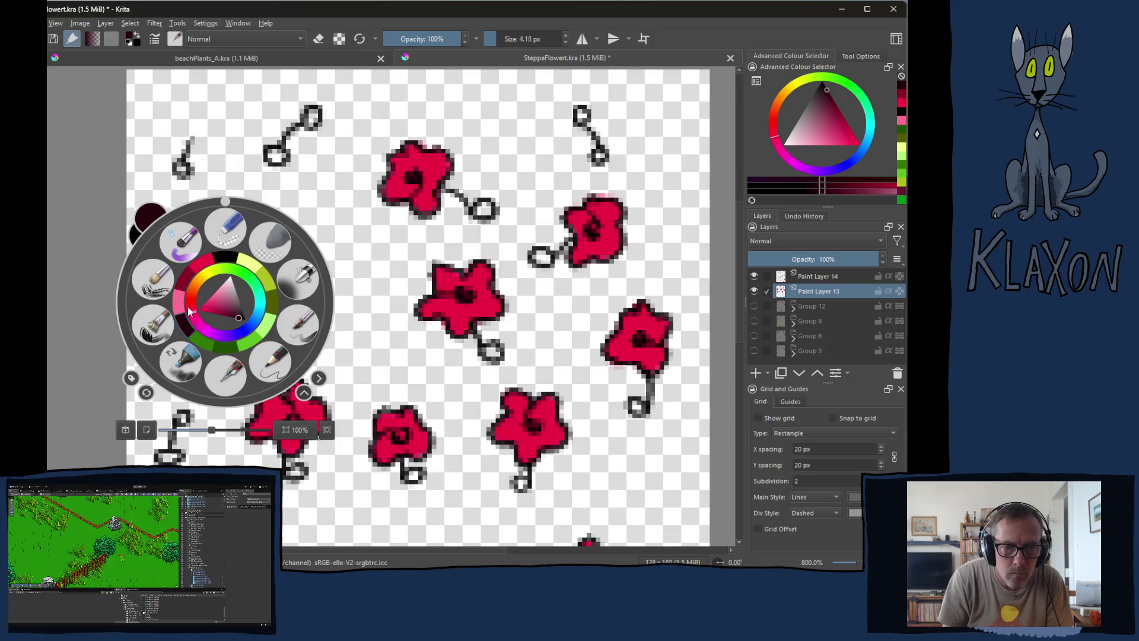
{"action": "left_click", "coordinate": [172, 369]}
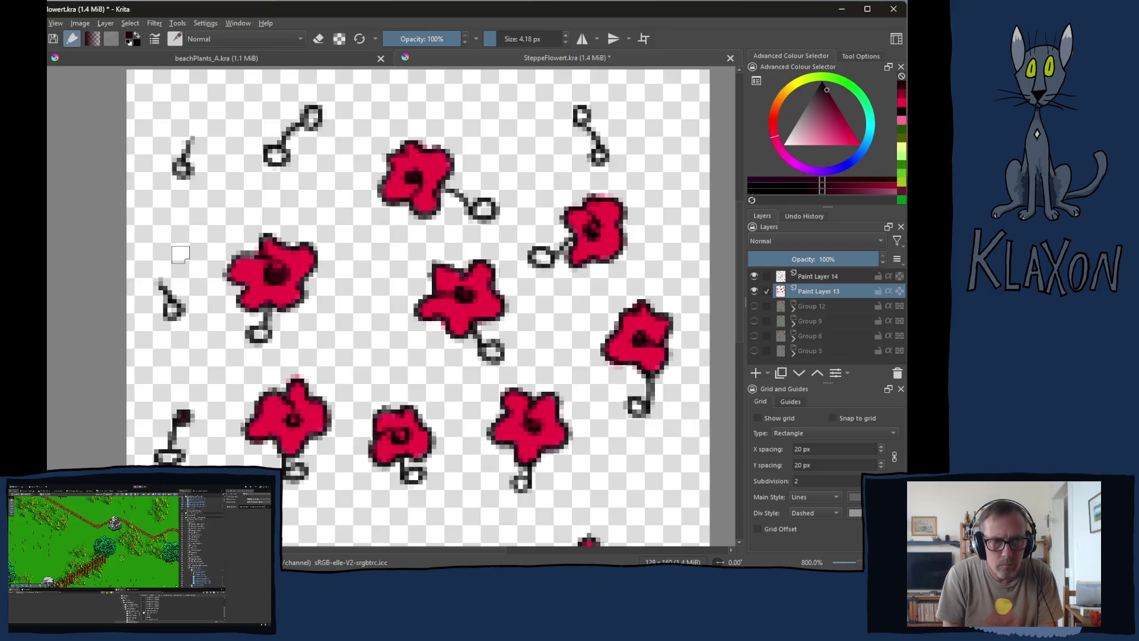
- Pick a darker red and shade the lower petals of the left, top and right poppies
{"action": "right_click", "coordinate": [223, 254]}
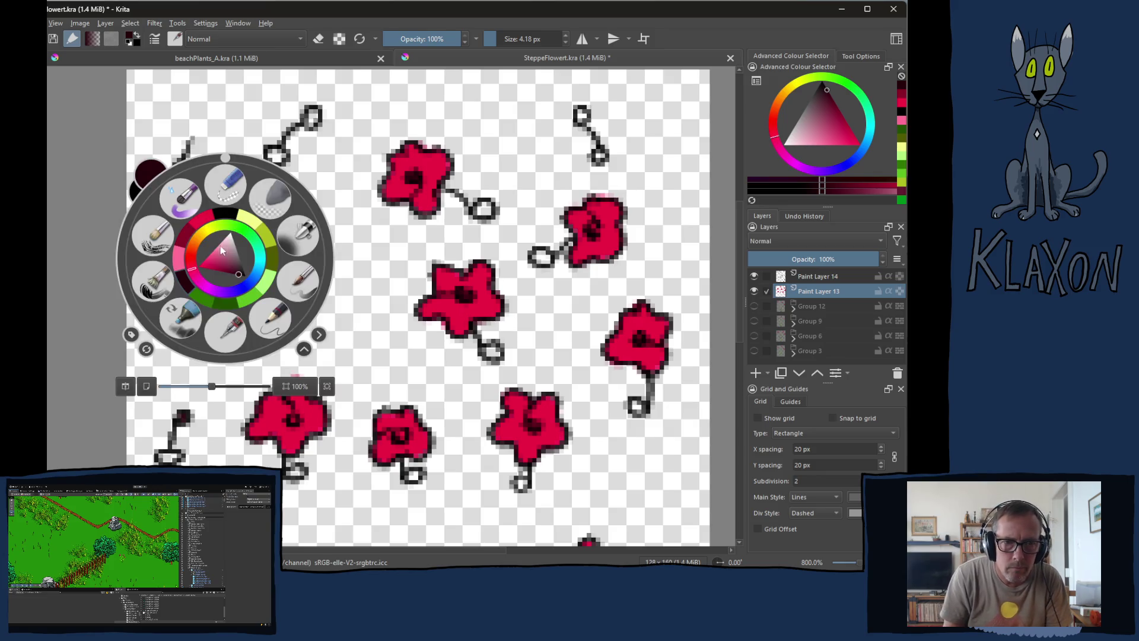
{"action": "left_click", "coordinate": [188, 238]}
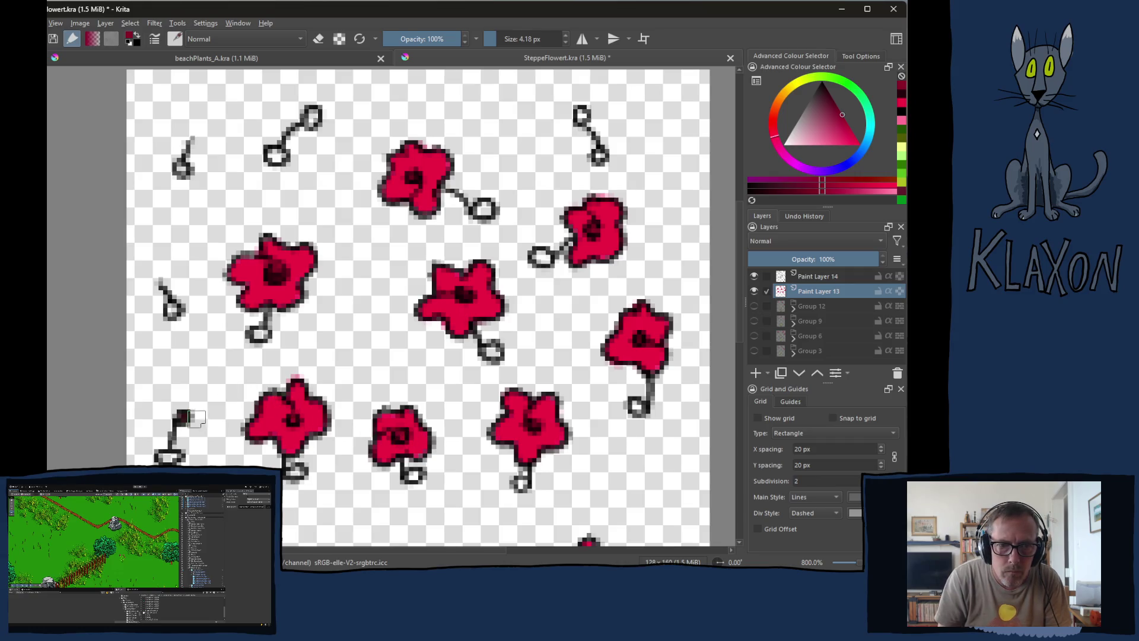
{"action": "mouse_move", "coordinate": [270, 300]}
{"action": "left_mouse_down"}
{"action": "mouse_move", "coordinate": [260, 306]}
{"action": "mouse_move", "coordinate": [288, 296]}
{"action": "mouse_move", "coordinate": [301, 270]}
{"action": "left_mouse_up"}
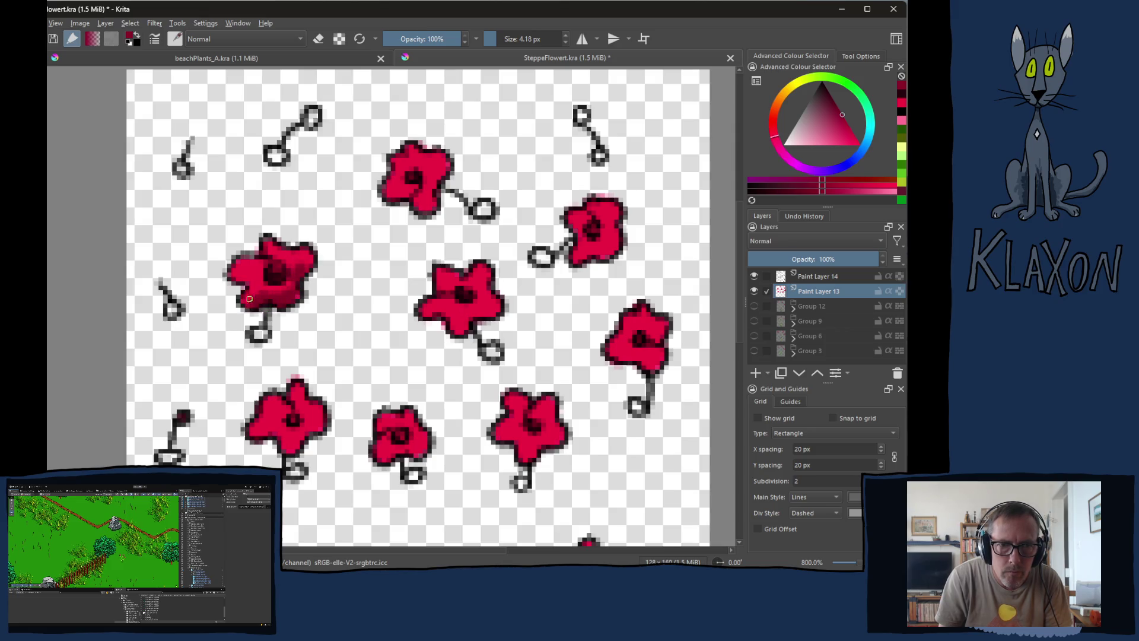
{"action": "left_click_drag", "start_coordinate": [428, 205], "coordinate": [444, 174]}
{"action": "left_click_drag", "start_coordinate": [396, 211], "coordinate": [397, 189]}
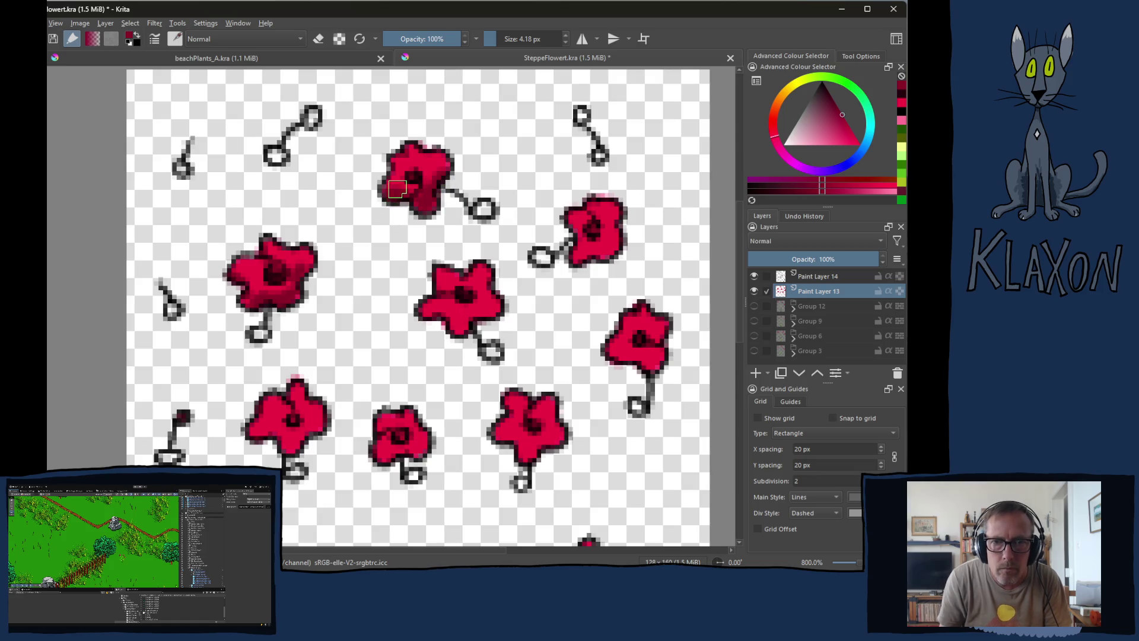
{"action": "mouse_move", "coordinate": [599, 261]}
{"action": "left_mouse_down"}
{"action": "mouse_move", "coordinate": [580, 249]}
{"action": "mouse_move", "coordinate": [614, 251]}
{"action": "mouse_move", "coordinate": [583, 257]}
{"action": "left_mouse_up"}
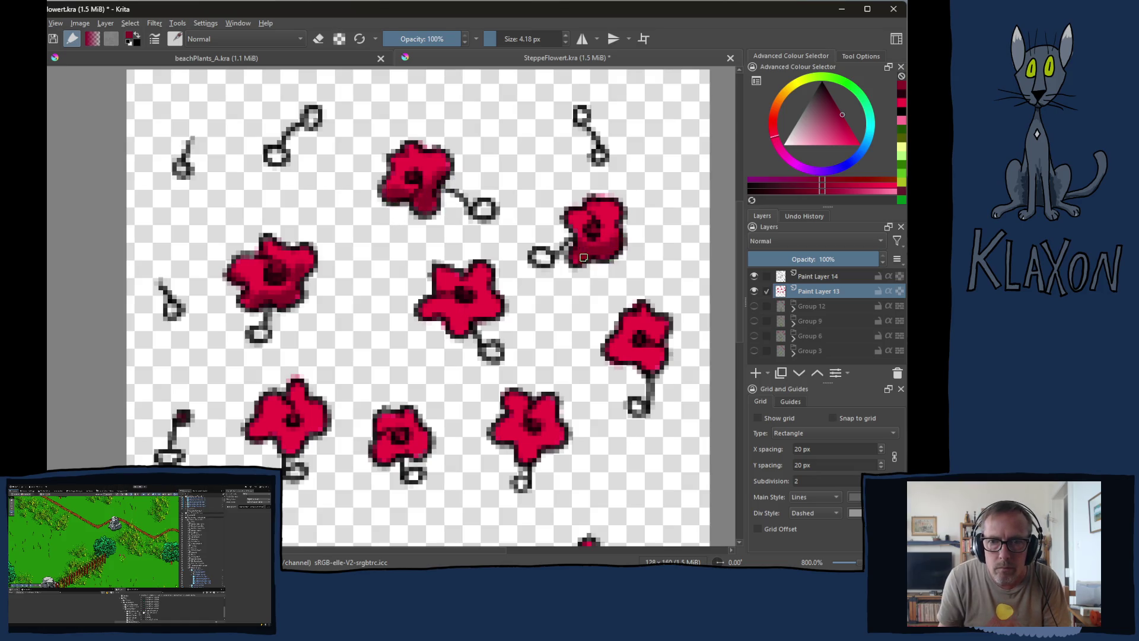
{"action": "mouse_move", "coordinate": [613, 334]}
{"action": "left_mouse_down"}
{"action": "mouse_move", "coordinate": [619, 359]}
{"action": "mouse_move", "coordinate": [646, 367]}
{"action": "mouse_move", "coordinate": [668, 328]}
{"action": "left_mouse_up"}
- Shade the lower edges of the centre, bottom-left and bottom-middle poppies in darker red
{"action": "mouse_move", "coordinate": [455, 319]}
{"action": "left_mouse_down"}
{"action": "mouse_move", "coordinate": [469, 332]}
{"action": "mouse_move", "coordinate": [496, 310]}
{"action": "left_mouse_up"}
{"action": "mouse_move", "coordinate": [279, 436]}
{"action": "left_mouse_down"}
{"action": "mouse_move", "coordinate": [261, 435]}
{"action": "mouse_move", "coordinate": [300, 439]}
{"action": "mouse_move", "coordinate": [295, 448]}
{"action": "mouse_move", "coordinate": [326, 424]}
{"action": "left_mouse_up"}
{"action": "mouse_move", "coordinate": [389, 451]}
{"action": "left_mouse_down"}
{"action": "mouse_move", "coordinate": [424, 442]}
{"action": "mouse_move", "coordinate": [402, 450]}
{"action": "left_mouse_up"}
{"action": "mouse_move", "coordinate": [520, 451]}
{"action": "left_mouse_down"}
{"action": "mouse_move", "coordinate": [558, 435]}
{"action": "mouse_move", "coordinate": [525, 457]}
{"action": "mouse_move", "coordinate": [513, 439]}
{"action": "left_mouse_up"}
{"action": "scroll", "coordinate": [512, 441], "scroll_direction": "down", "scroll_amount": 5}
{"action": "scroll", "coordinate": [513, 441], "scroll_direction": "right", "scroll_amount": 2}
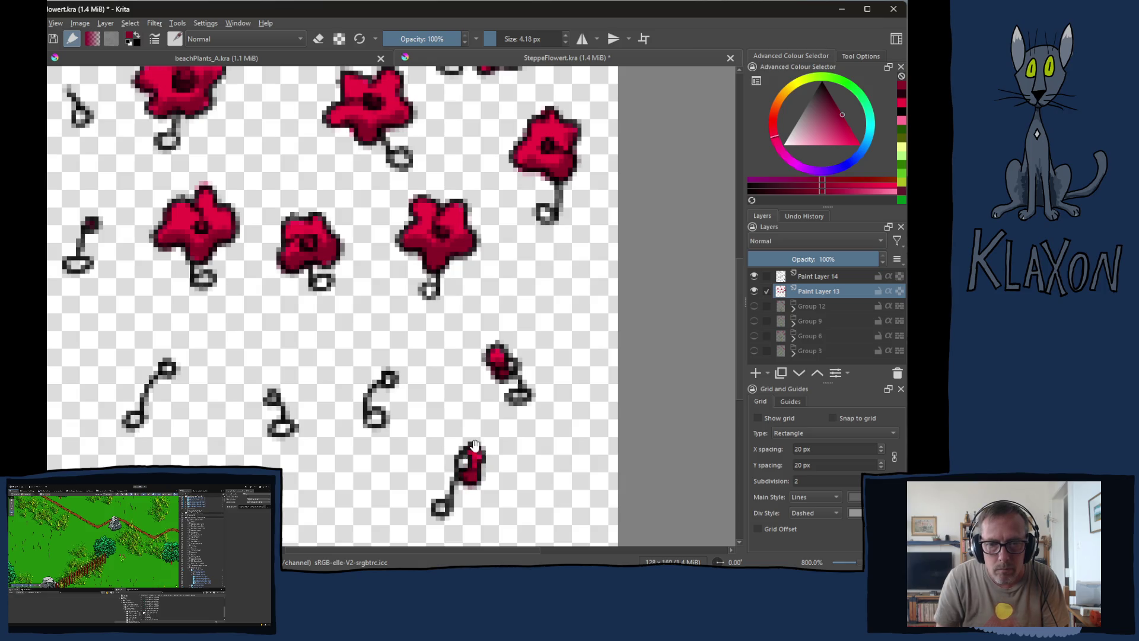
{"action": "scroll", "coordinate": [288, 273], "scroll_direction": "up", "scroll_amount": 5}
{"action": "scroll", "coordinate": [289, 273], "scroll_direction": "left", "scroll_amount": 2}
- Pick a bright pink and brush highlights across the upper petals of every poppy, top and bottom rows
{"action": "right_click", "coordinate": [264, 272]}
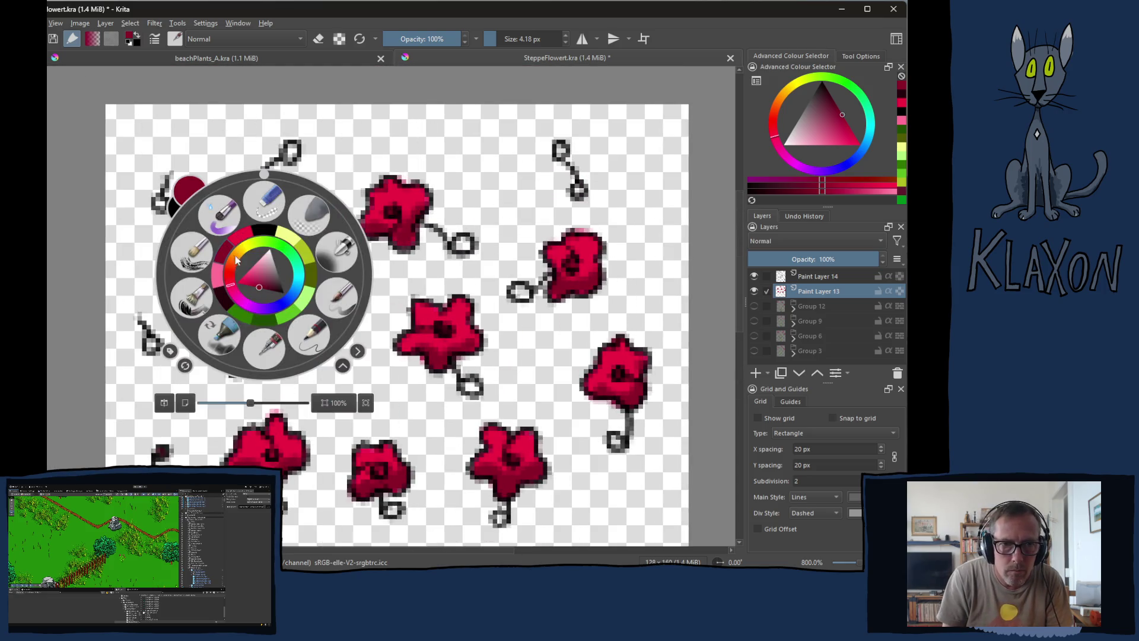
{"action": "left_click", "coordinate": [236, 259]}
{"action": "left_click_drag", "start_coordinate": [233, 303], "coordinate": [291, 285]}
{"action": "mouse_move", "coordinate": [375, 206]}
{"action": "left_mouse_down"}
{"action": "mouse_move", "coordinate": [386, 191]}
{"action": "mouse_move", "coordinate": [422, 195]}
{"action": "left_mouse_up"}
{"action": "mouse_move", "coordinate": [566, 254]}
{"action": "left_mouse_down"}
{"action": "mouse_move", "coordinate": [578, 237]}
{"action": "mouse_move", "coordinate": [594, 258]}
{"action": "left_mouse_up"}
{"action": "left_click_drag", "start_coordinate": [402, 325], "coordinate": [455, 314]}
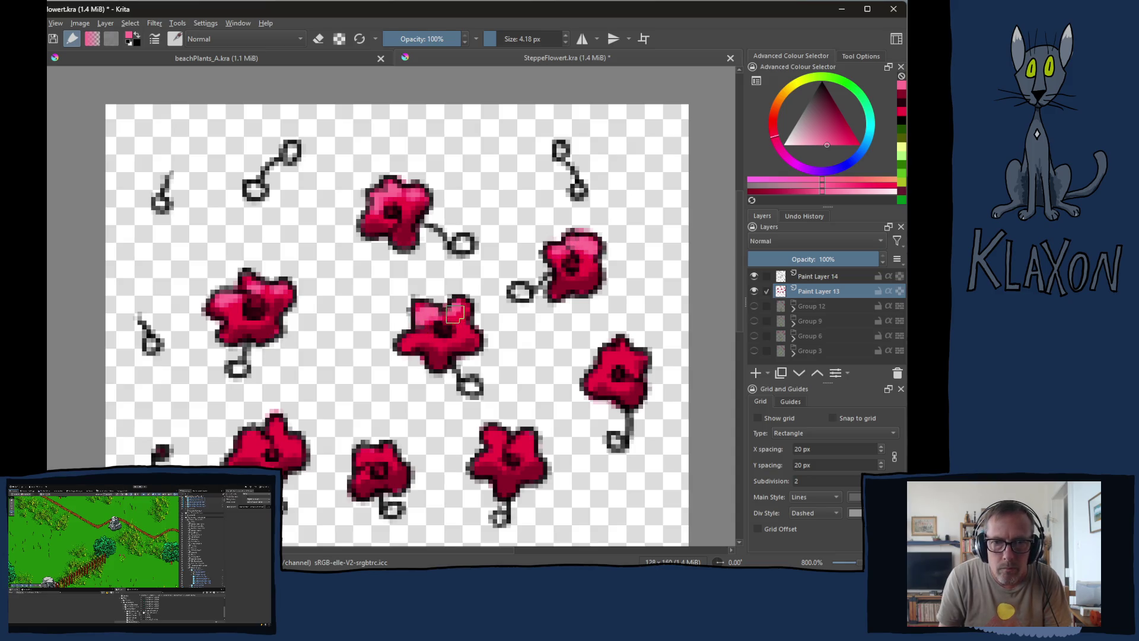
{"action": "left_click", "coordinate": [405, 344]}
{"action": "left_click_drag", "start_coordinate": [598, 372], "coordinate": [607, 358]}
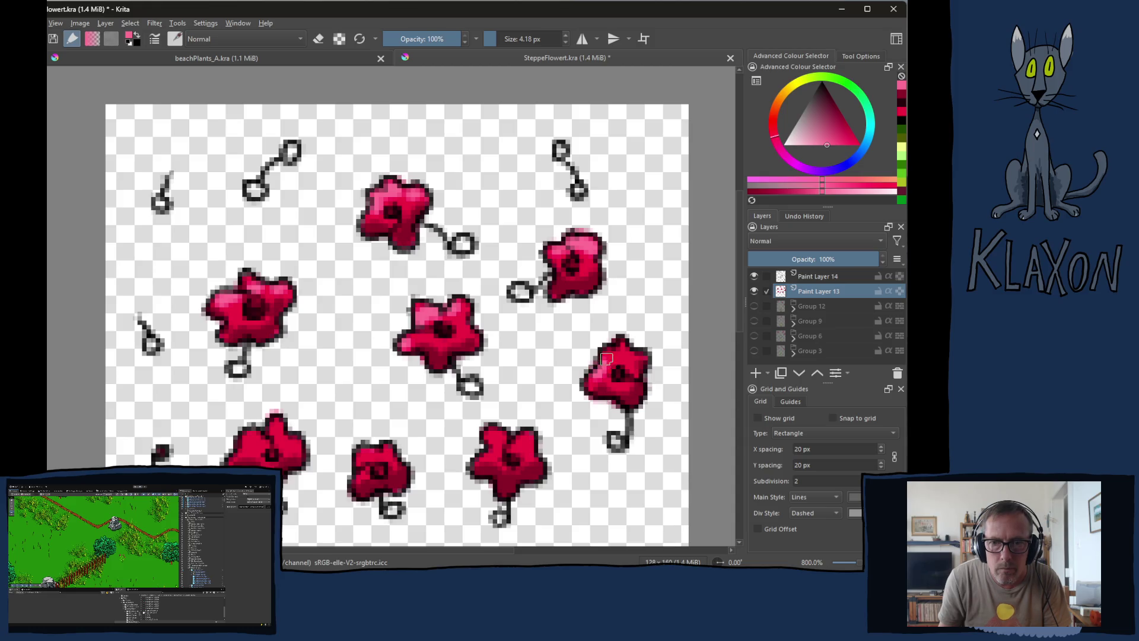
{"action": "left_click_drag", "start_coordinate": [496, 435], "coordinate": [536, 445]}
{"action": "left_click_drag", "start_coordinate": [364, 452], "coordinate": [386, 448]}
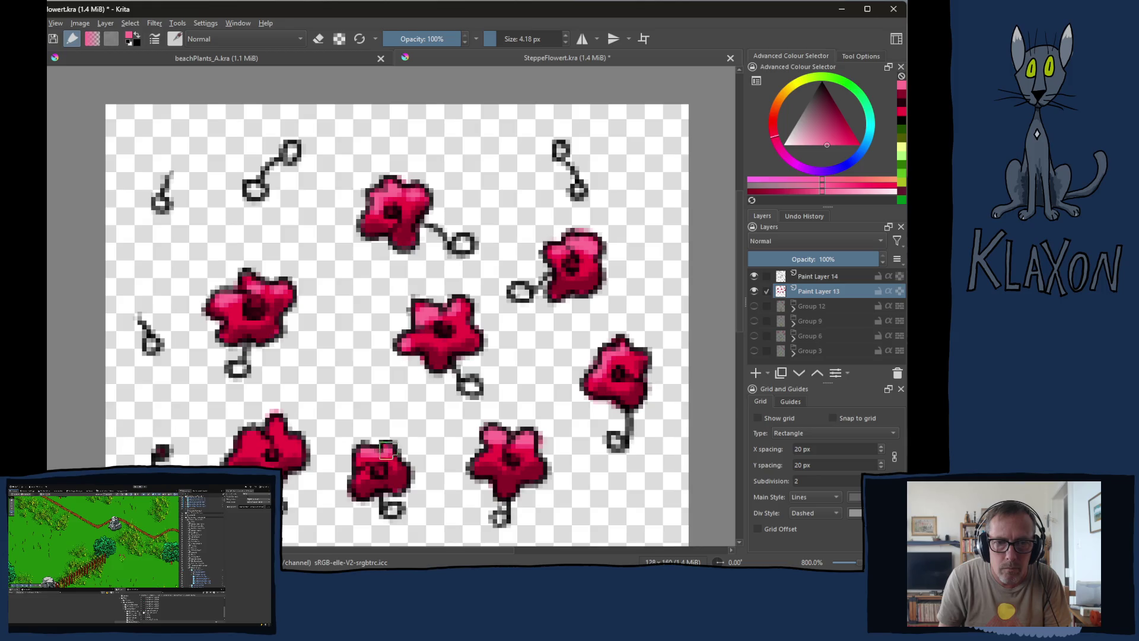
{"action": "mouse_move", "coordinate": [242, 447]}
{"action": "left_mouse_down"}
{"action": "mouse_move", "coordinate": [261, 429]}
{"action": "mouse_move", "coordinate": [279, 433]}
{"action": "left_mouse_up"}
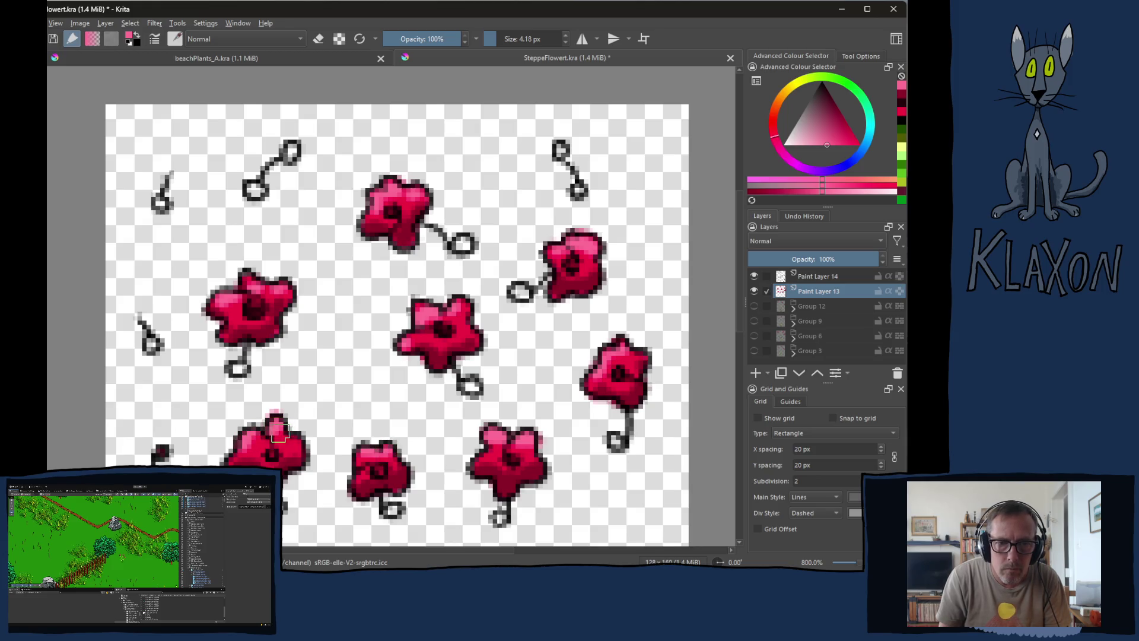
- Pan over the lower flowers and stems, then switch the paint colour to yellow-green
{"action": "left_click_drag", "start_coordinate": [301, 381], "coordinate": [319, 321]}
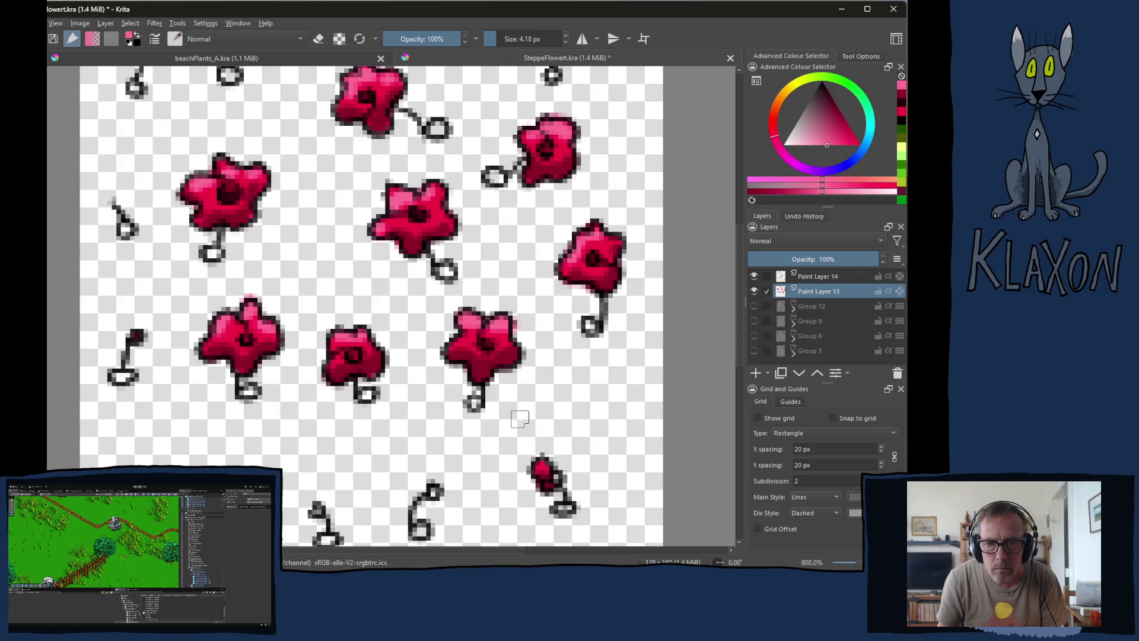
{"action": "left_click_drag", "start_coordinate": [477, 512], "coordinate": [430, 382]}
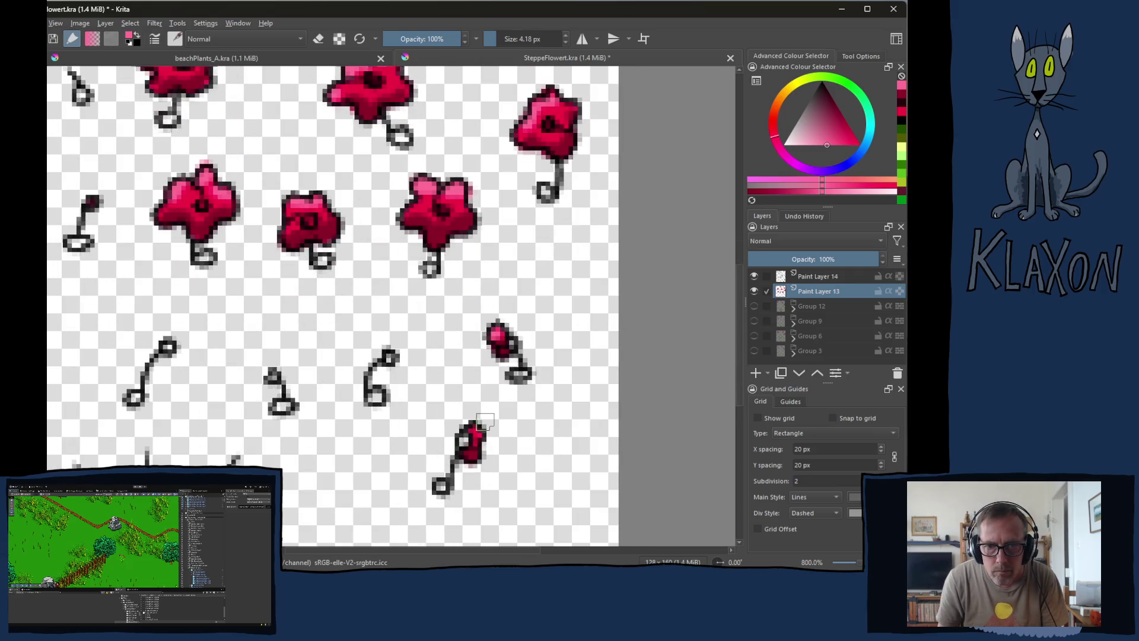
{"action": "left_click_drag", "start_coordinate": [288, 221], "coordinate": [332, 369]}
{"action": "right_click", "coordinate": [284, 221]}
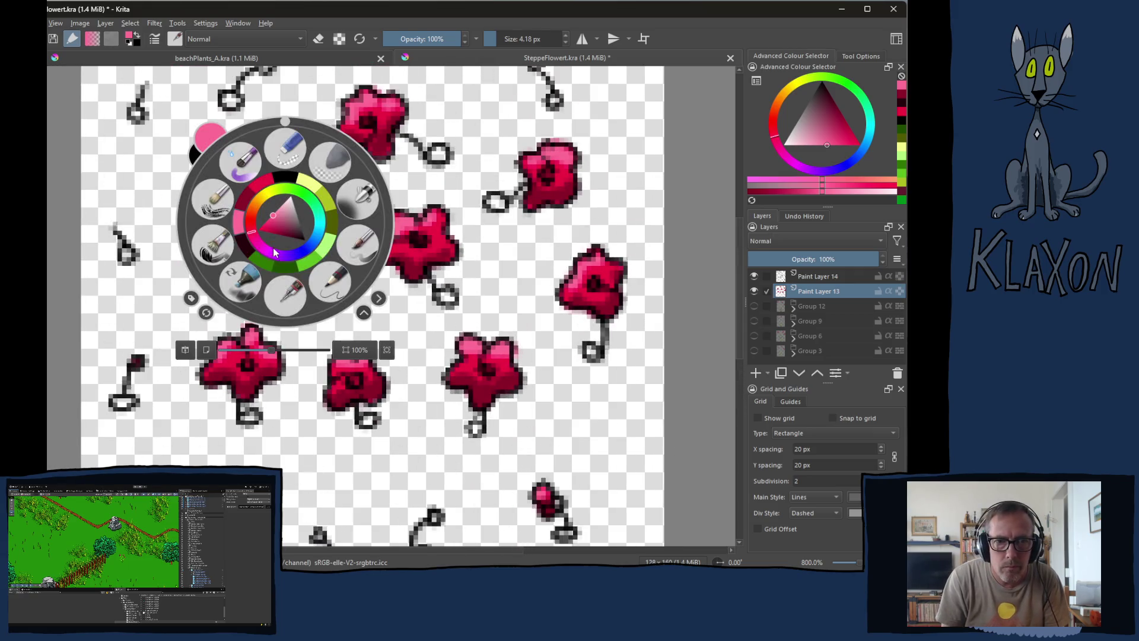
{"action": "left_click", "coordinate": [326, 205]}
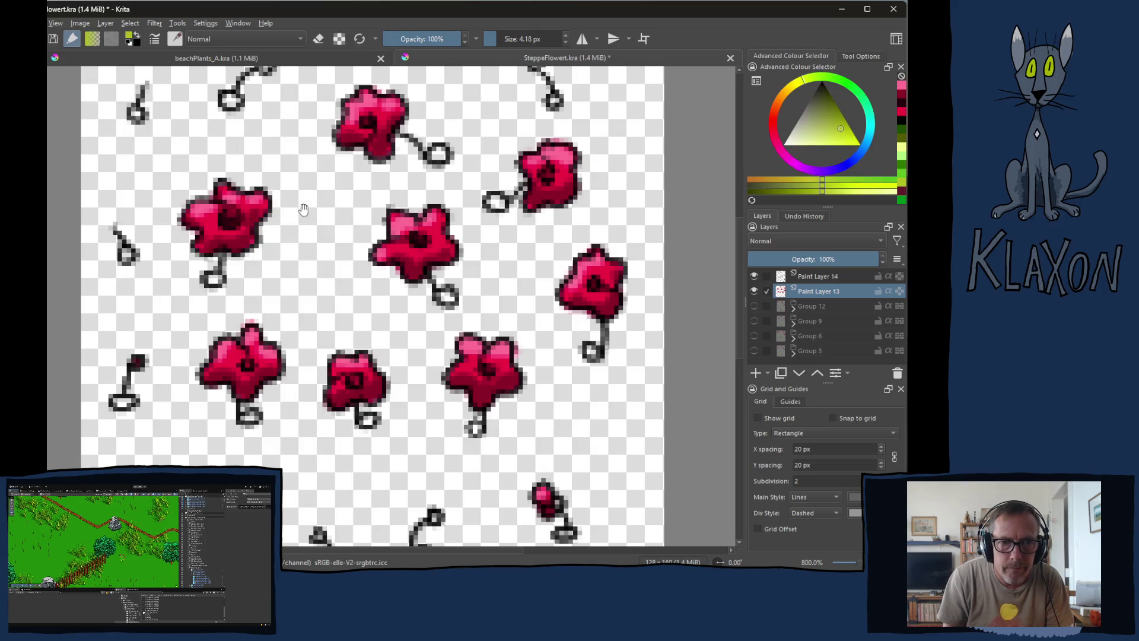
- Paint the stems of the upper poppies and the small top and left plants yellow-green
{"action": "left_click_drag", "start_coordinate": [277, 116], "coordinate": [298, 230]}
{"action": "left_click_drag", "start_coordinate": [283, 306], "coordinate": [289, 250]}
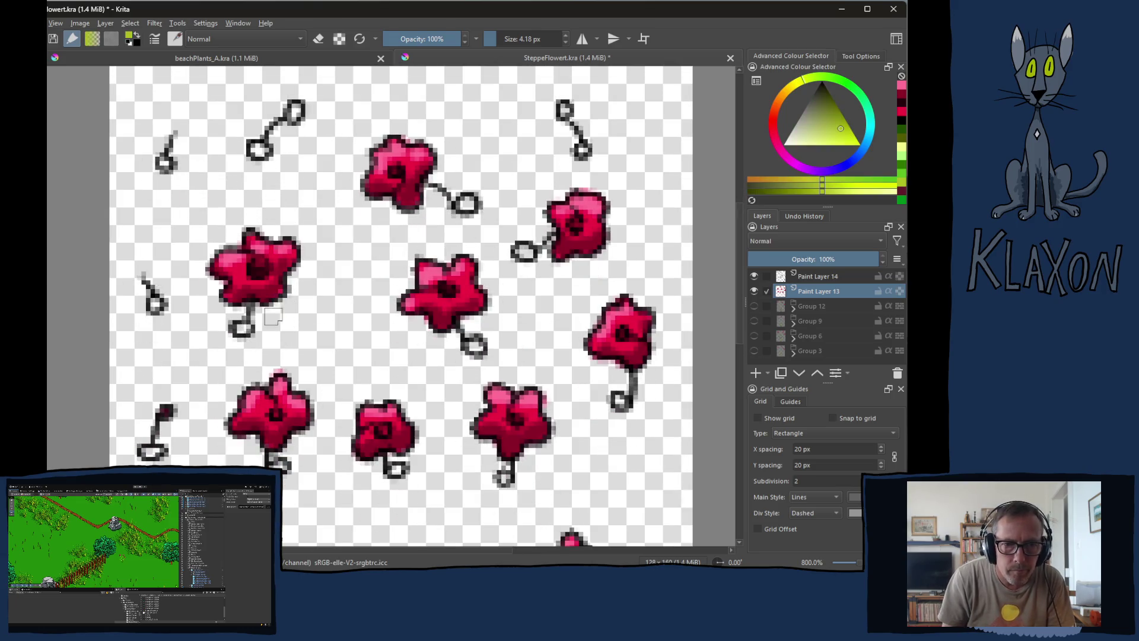
{"action": "left_click_drag", "start_coordinate": [250, 307], "coordinate": [260, 317]}
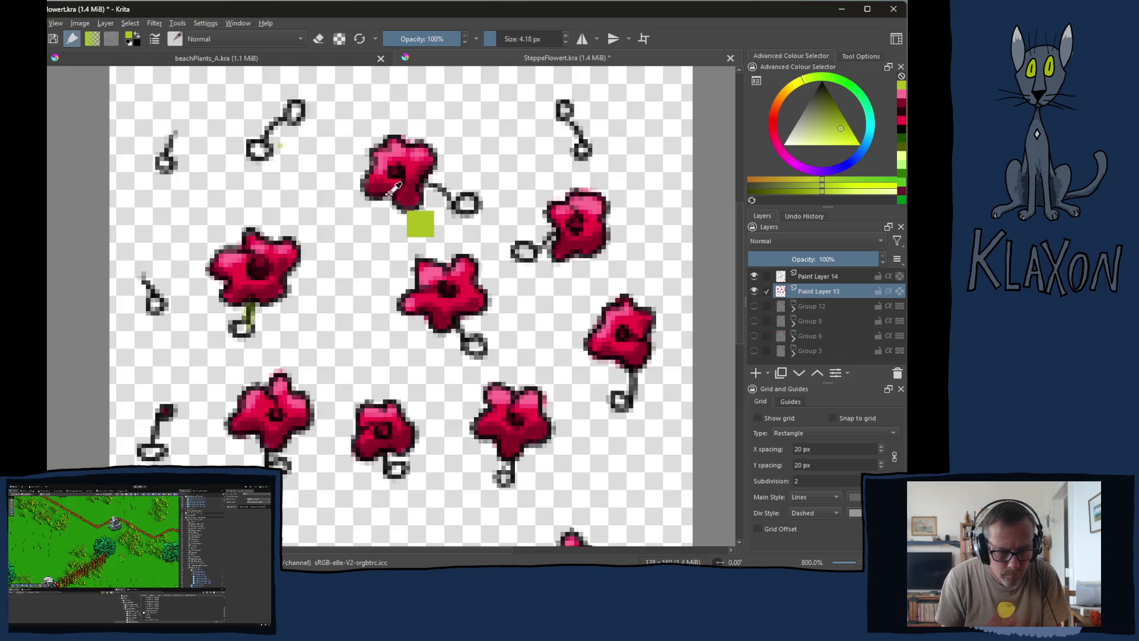
{"action": "left_click_drag", "start_coordinate": [428, 182], "coordinate": [449, 197]}
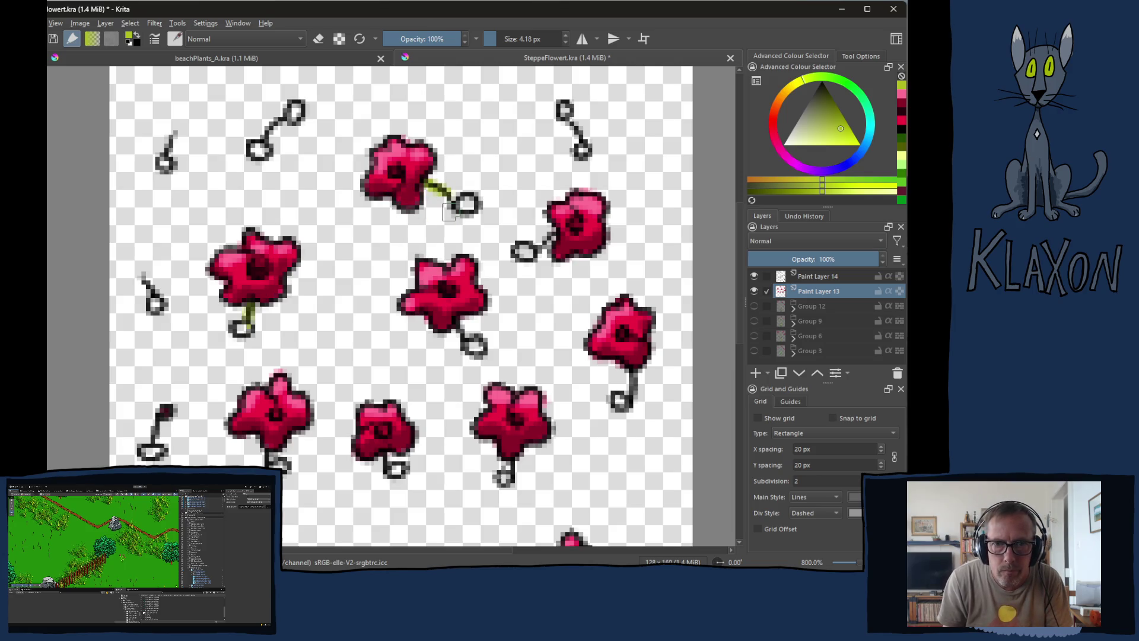
{"action": "left_click_drag", "start_coordinate": [566, 119], "coordinate": [578, 156]}
{"action": "left_click_drag", "start_coordinate": [289, 115], "coordinate": [259, 134]}
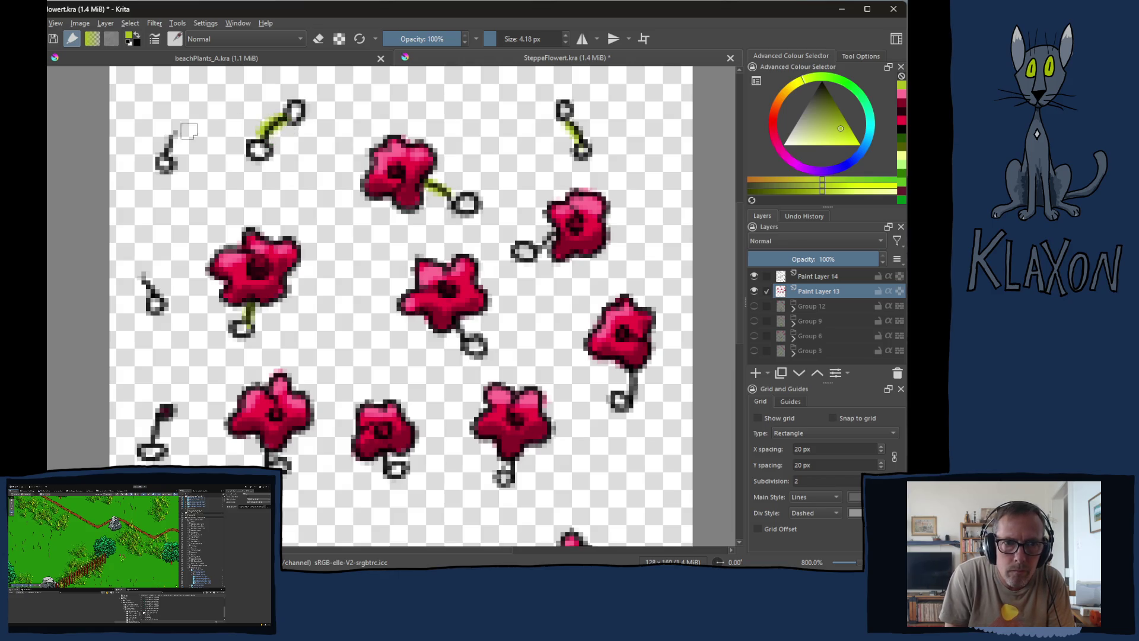
{"action": "left_click_drag", "start_coordinate": [177, 134], "coordinate": [171, 151]}
{"action": "left_click_drag", "start_coordinate": [144, 277], "coordinate": [156, 298]}
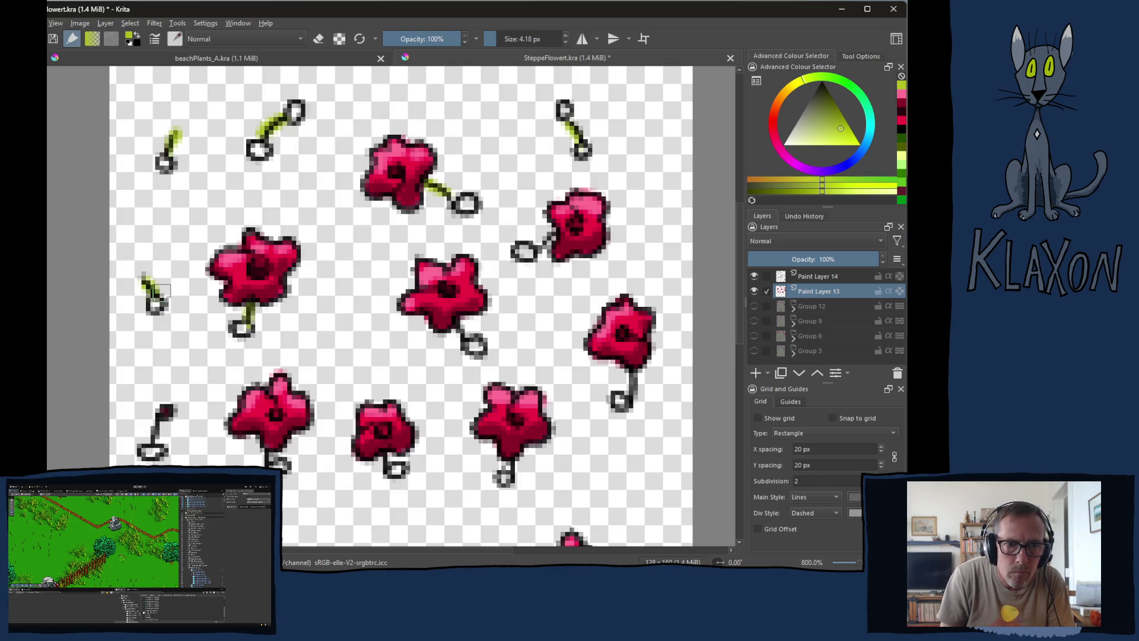
{"action": "left_click_drag", "start_coordinate": [456, 325], "coordinate": [470, 338]}
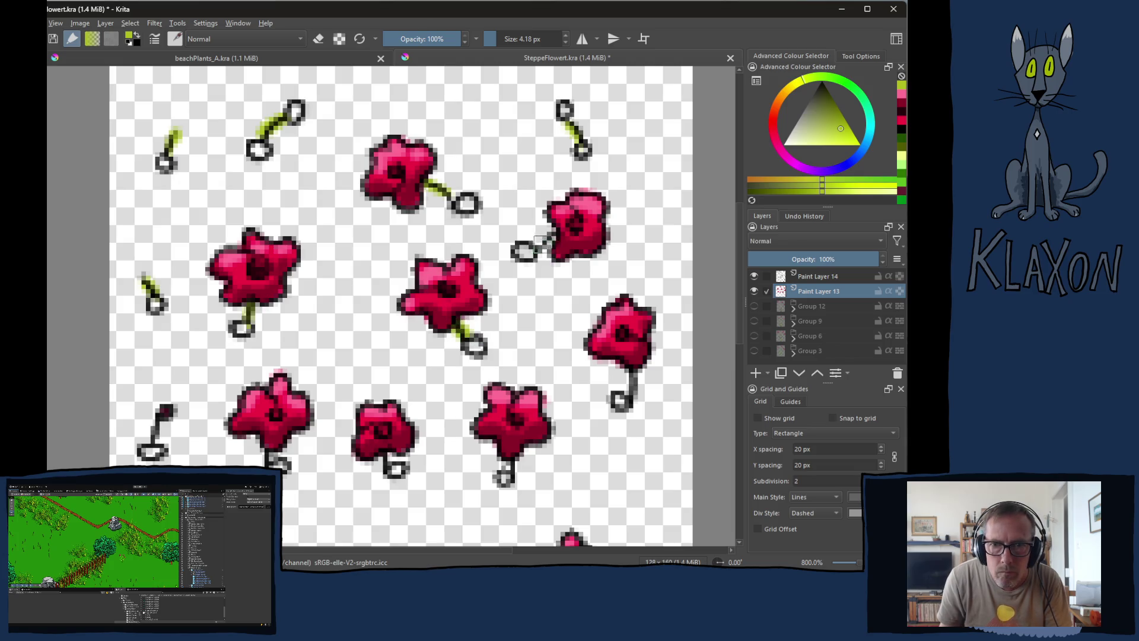
{"action": "left_click_drag", "start_coordinate": [536, 248], "coordinate": [561, 232]}
- Paint the remaining lower poppy, bud and bottom-edge stems yellow-green
{"action": "left_click_drag", "start_coordinate": [532, 309], "coordinate": [543, 211]}
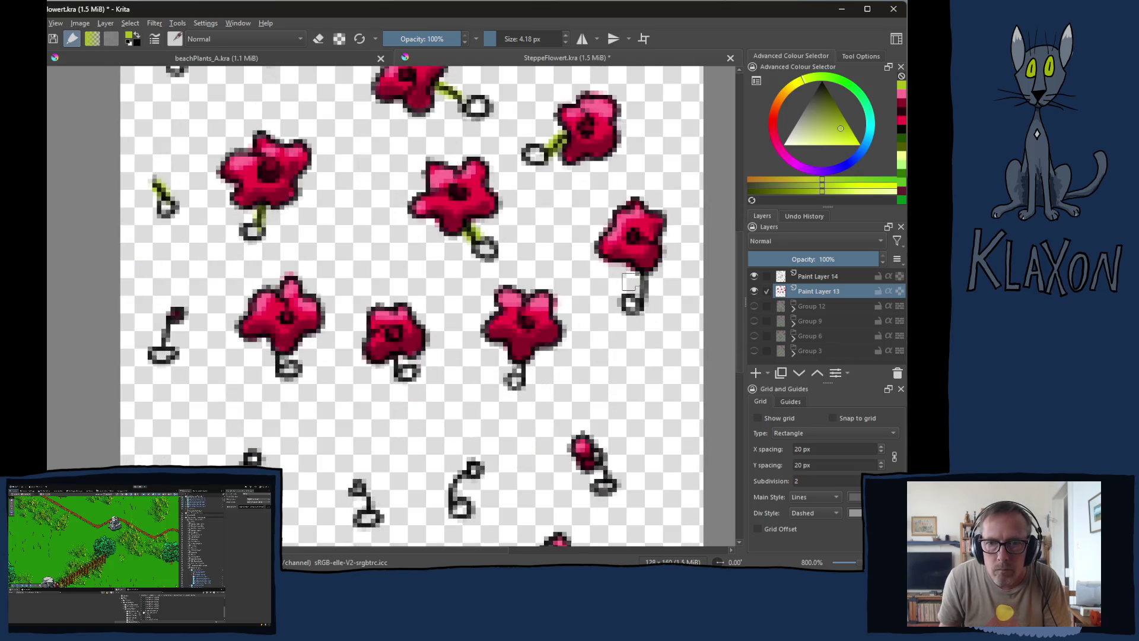
{"action": "left_click_drag", "start_coordinate": [634, 277], "coordinate": [644, 310]}
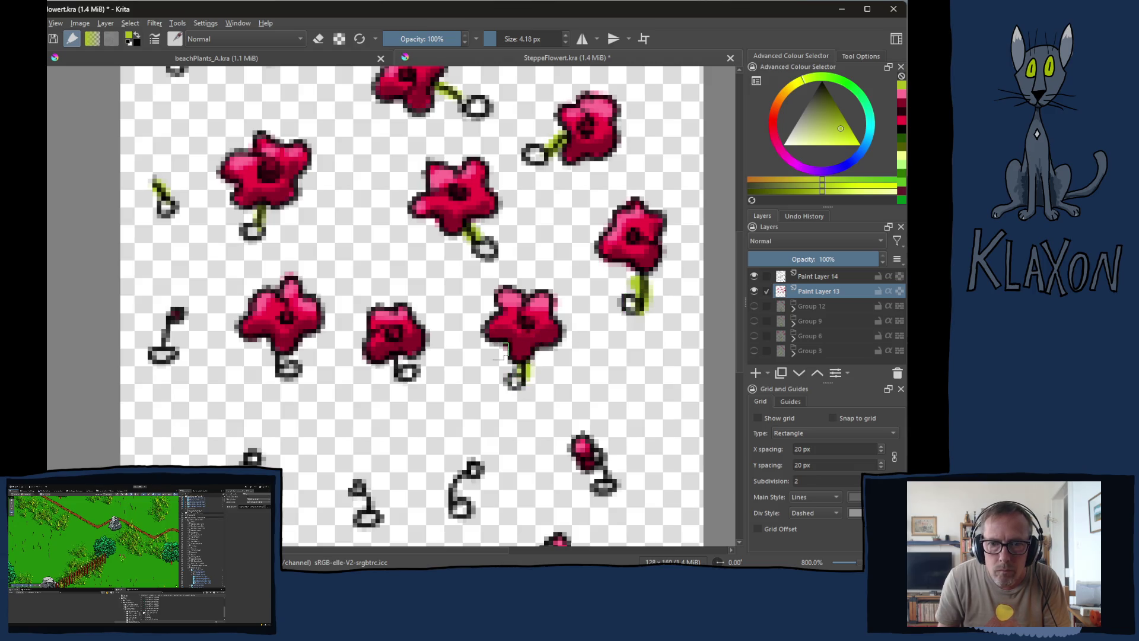
{"action": "left_click_drag", "start_coordinate": [391, 368], "coordinate": [397, 376]}
{"action": "left_click_drag", "start_coordinate": [279, 360], "coordinate": [275, 369]}
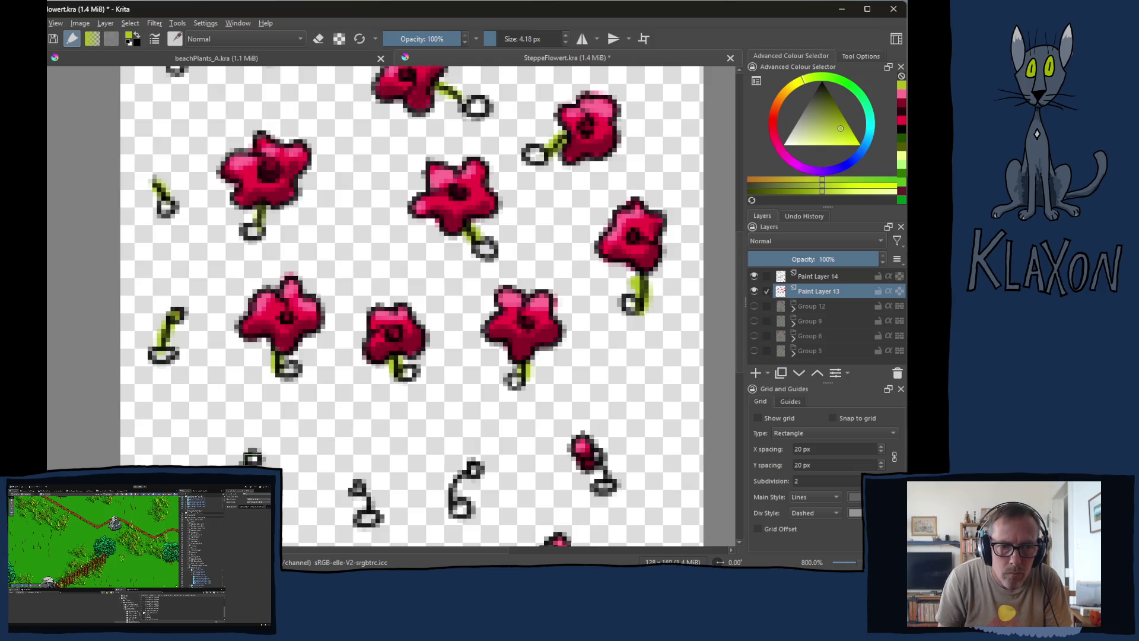
{"action": "scroll", "coordinate": [249, 460], "scroll_direction": "down", "scroll_amount": 3}
{"action": "left_click_drag", "start_coordinate": [349, 356], "coordinate": [359, 389]}
{"action": "left_click_drag", "start_coordinate": [466, 339], "coordinate": [457, 377]}
{"action": "left_click_drag", "start_coordinate": [583, 329], "coordinate": [593, 361]}
{"action": "left_click_drag", "start_coordinate": [544, 440], "coordinate": [521, 469]}
{"action": "left_click_drag", "start_coordinate": [315, 441], "coordinate": [308, 448]}
{"action": "left_click_drag", "start_coordinate": [225, 442], "coordinate": [223, 464]}
{"action": "left_click_drag", "start_coordinate": [159, 444], "coordinate": [163, 458]}
{"action": "left_click_drag", "start_coordinate": [336, 97], "coordinate": [345, 359]}
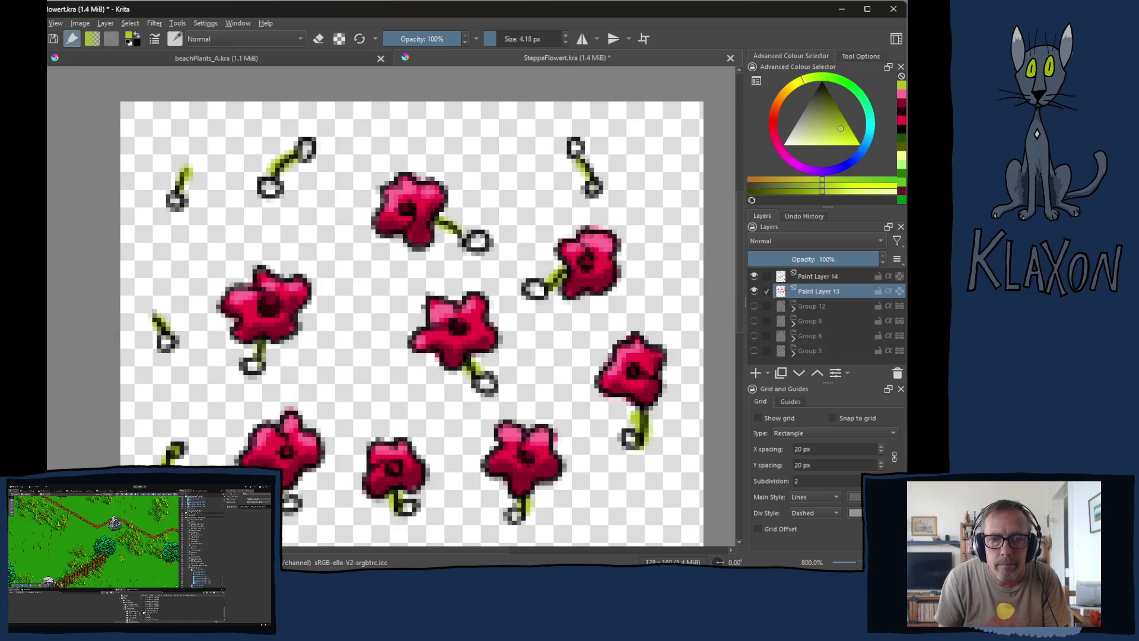
- Switch to a dark green and fill the hollow stem-end circles on the upper and middle rows
{"action": "right_click", "coordinate": [318, 247]}
{"action": "left_click", "coordinate": [366, 251]}
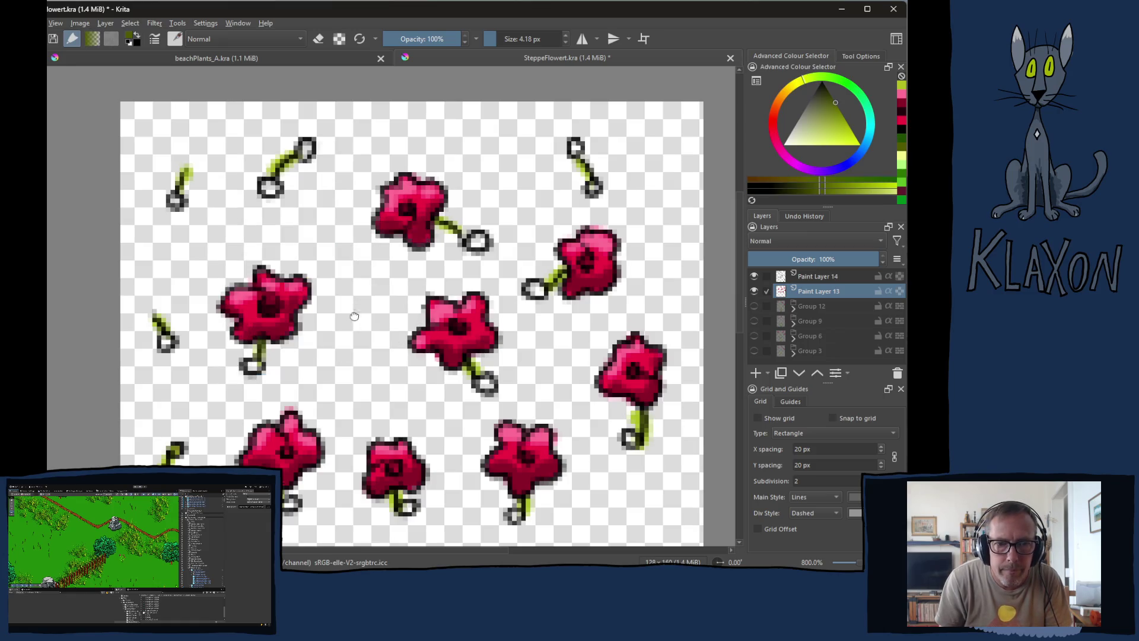
{"action": "left_click_drag", "start_coordinate": [354, 317], "coordinate": [390, 273]}
{"action": "left_click", "coordinate": [306, 142]}
{"action": "left_click", "coordinate": [514, 197]}
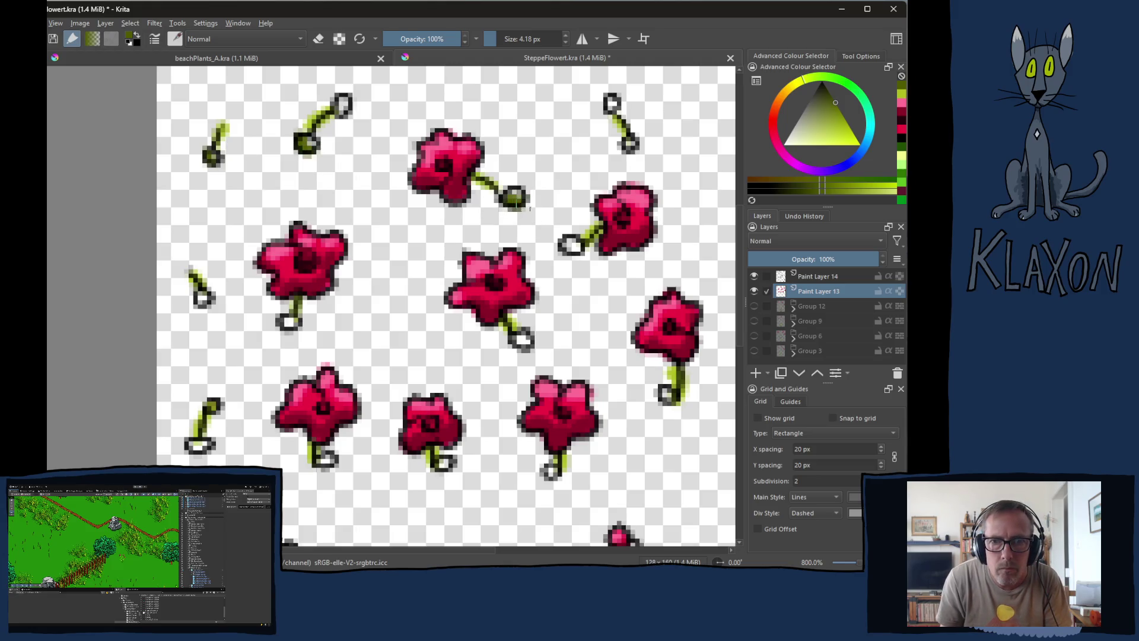
{"action": "left_click", "coordinate": [571, 243]}
{"action": "left_click", "coordinate": [629, 143]}
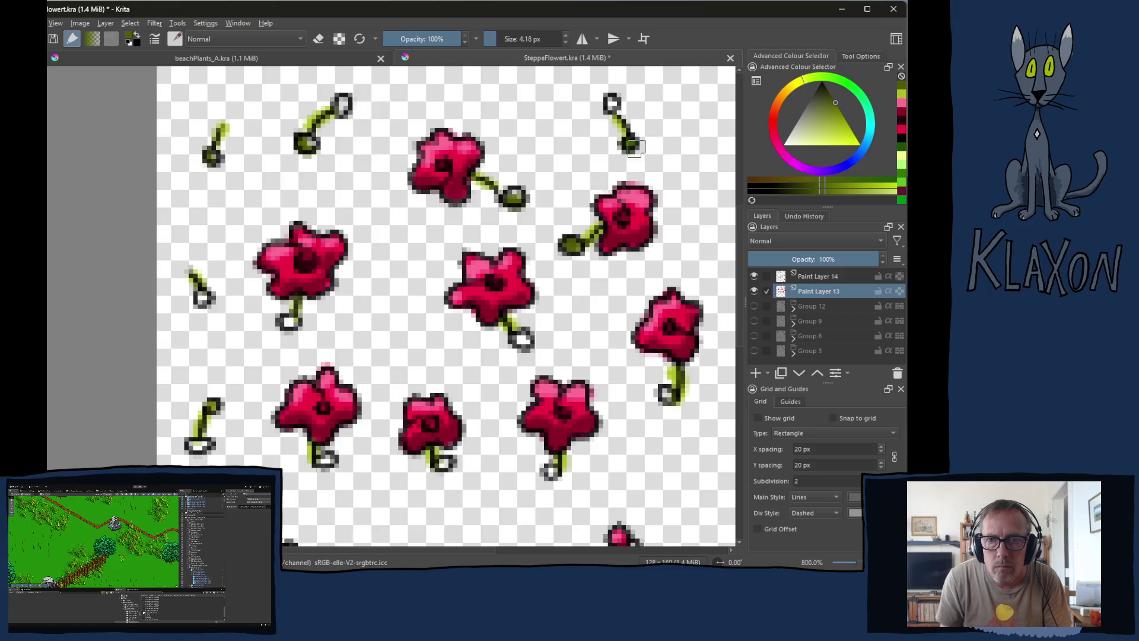
{"action": "left_click", "coordinate": [665, 393]}
{"action": "left_click", "coordinate": [522, 340]}
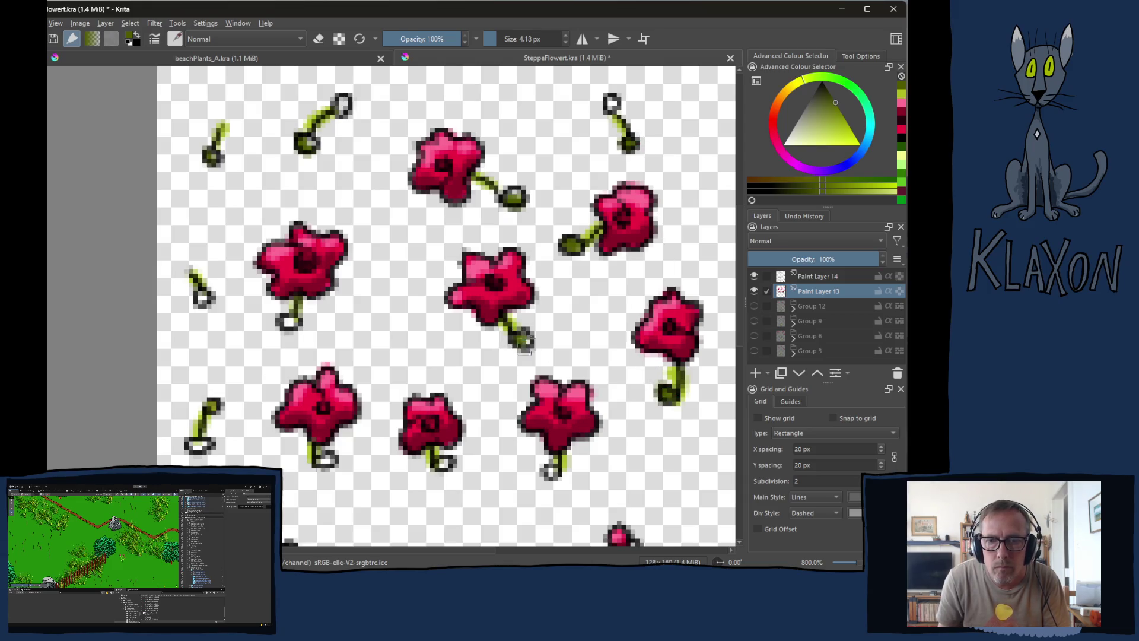
{"action": "left_click", "coordinate": [289, 322]}
{"action": "left_click", "coordinate": [202, 295]}
- Fill the hollow stem-end circles along the bottom rows and the bud stem dark green
{"action": "left_click", "coordinate": [200, 445]}
{"action": "left_click", "coordinate": [325, 457]}
{"action": "left_click", "coordinate": [444, 462]}
{"action": "left_click", "coordinate": [552, 472]}
{"action": "left_click_drag", "start_coordinate": [554, 470], "coordinate": [509, 360]}
{"action": "left_click", "coordinate": [284, 481]}
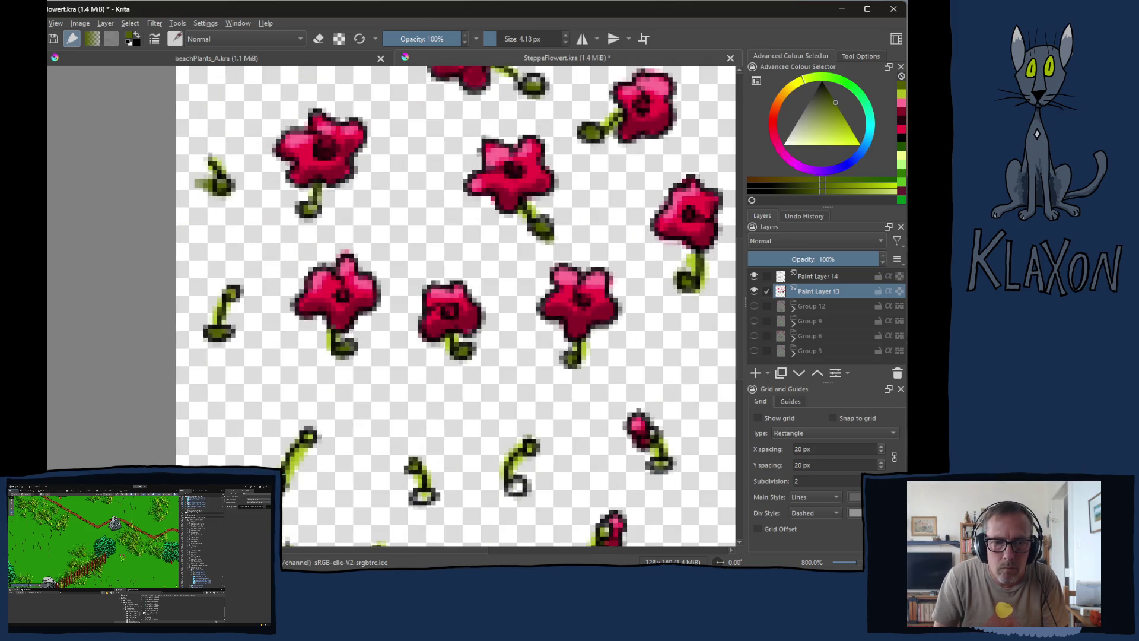
{"action": "left_click", "coordinate": [424, 495]}
{"action": "left_click", "coordinate": [522, 474]}
{"action": "left_click_drag", "start_coordinate": [522, 468], "coordinate": [469, 315]}
{"action": "left_click", "coordinate": [611, 312]}
{"action": "left_click", "coordinate": [527, 424]}
{"action": "left_click", "coordinate": [308, 423]}
{"action": "left_click", "coordinate": [231, 425]}
{"action": "left_click", "coordinate": [170, 424]}
- Fill the last hollow stem ends back near the top of the sheet
{"action": "mouse_move", "coordinate": [196, 89]}
{"action": "left_mouse_down"}
{"action": "mouse_move", "coordinate": [237, 261]}
{"action": "mouse_move", "coordinate": [237, 368]}
{"action": "left_mouse_up"}
{"action": "left_click", "coordinate": [315, 153]}
{"action": "left_click", "coordinate": [524, 205]}
{"action": "right_click", "coordinate": [365, 181]}
- Switch to eraser mode and remove stray light-green pixels from the upper-left stem
{"action": "key", "text": "e"}
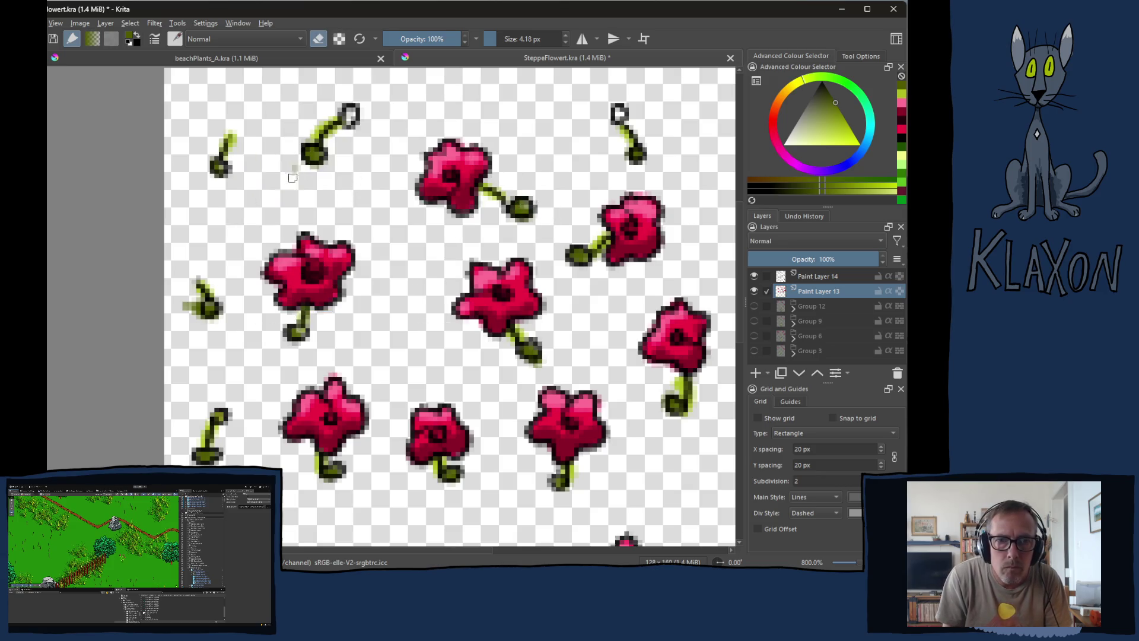
{"action": "scroll", "coordinate": [319, 187], "scroll_direction": "down", "scroll_amount": 3}
{"action": "scroll", "coordinate": [331, 426], "scroll_direction": "down", "scroll_amount": 3}
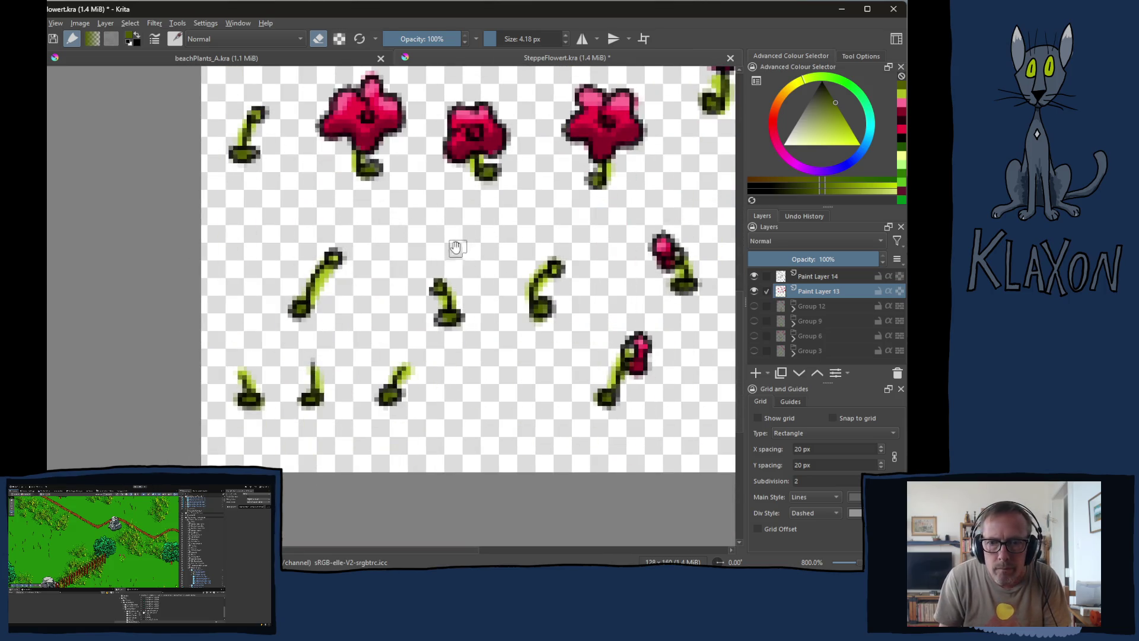
{"action": "scroll", "coordinate": [457, 246], "scroll_direction": "up", "scroll_amount": 4}
{"action": "mouse_move", "coordinate": [183, 181]}
{"action": "left_mouse_down"}
{"action": "mouse_move", "coordinate": [185, 167]}
{"action": "mouse_move", "coordinate": [190, 181]}
{"action": "left_mouse_up"}
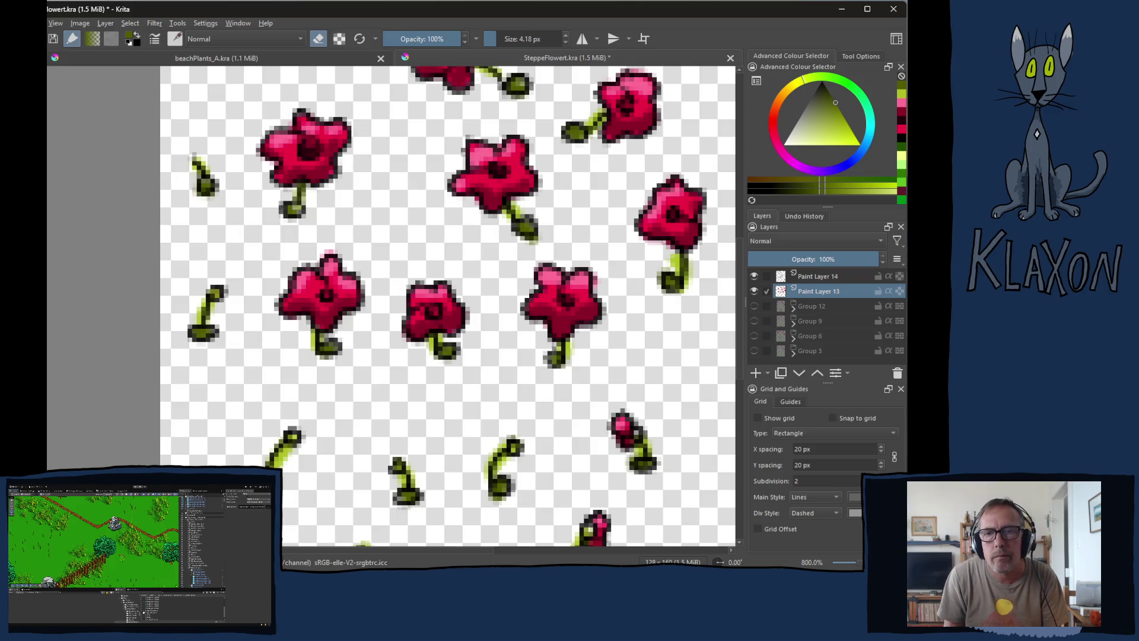
{"action": "left_click_drag", "start_coordinate": [447, 167], "coordinate": [391, 224]}
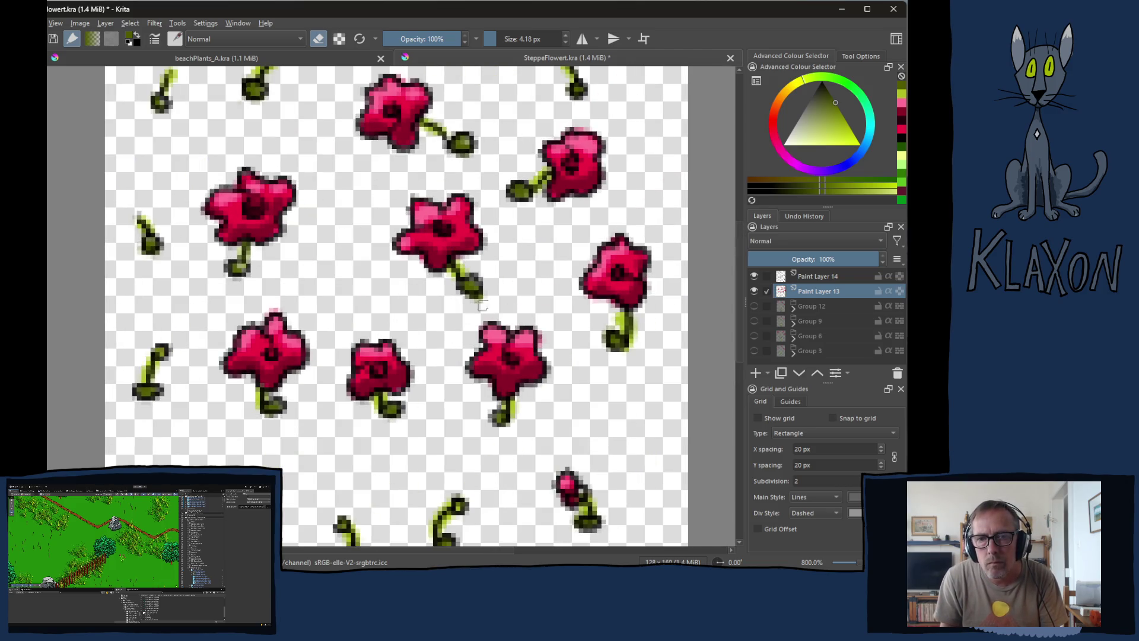
{"action": "left_click_drag", "start_coordinate": [521, 178], "coordinate": [500, 274]}
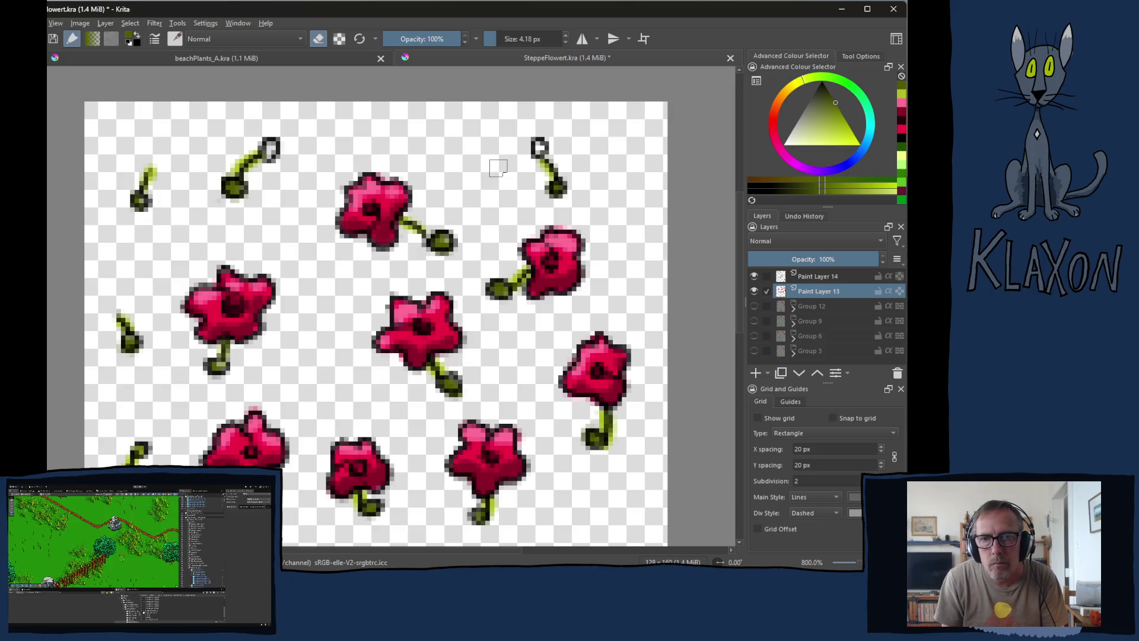
- Repaint the upper-left stem tip and a lower flower's stem yellow-green, then view at 100%
{"action": "right_click", "coordinate": [442, 178]}
{"action": "left_click", "coordinate": [459, 155]}
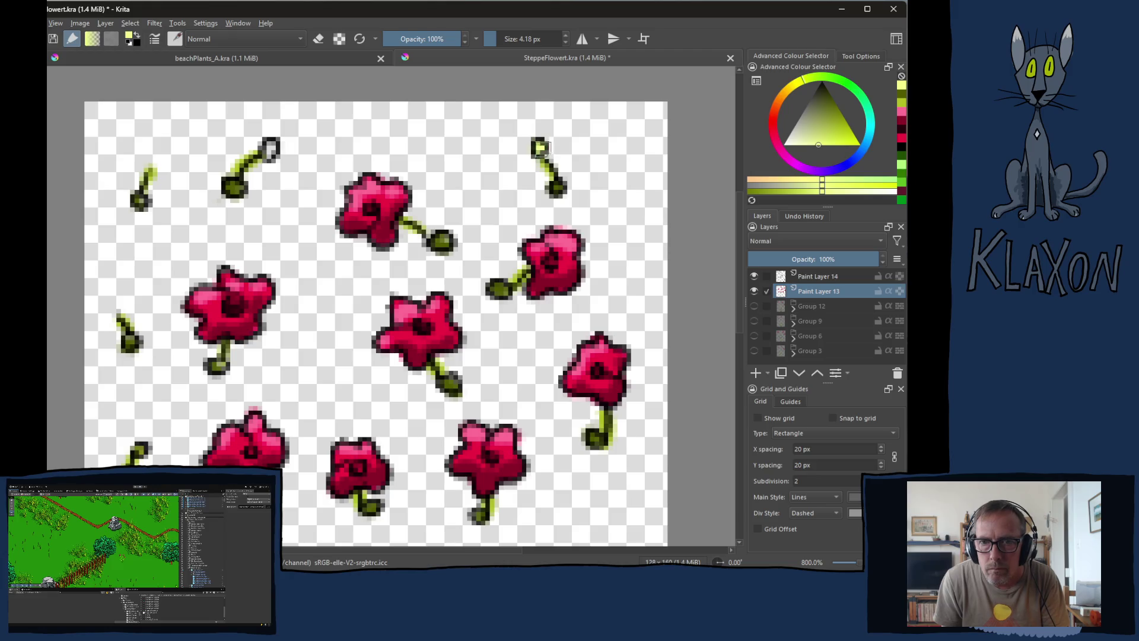
{"action": "left_click", "coordinate": [270, 148]}
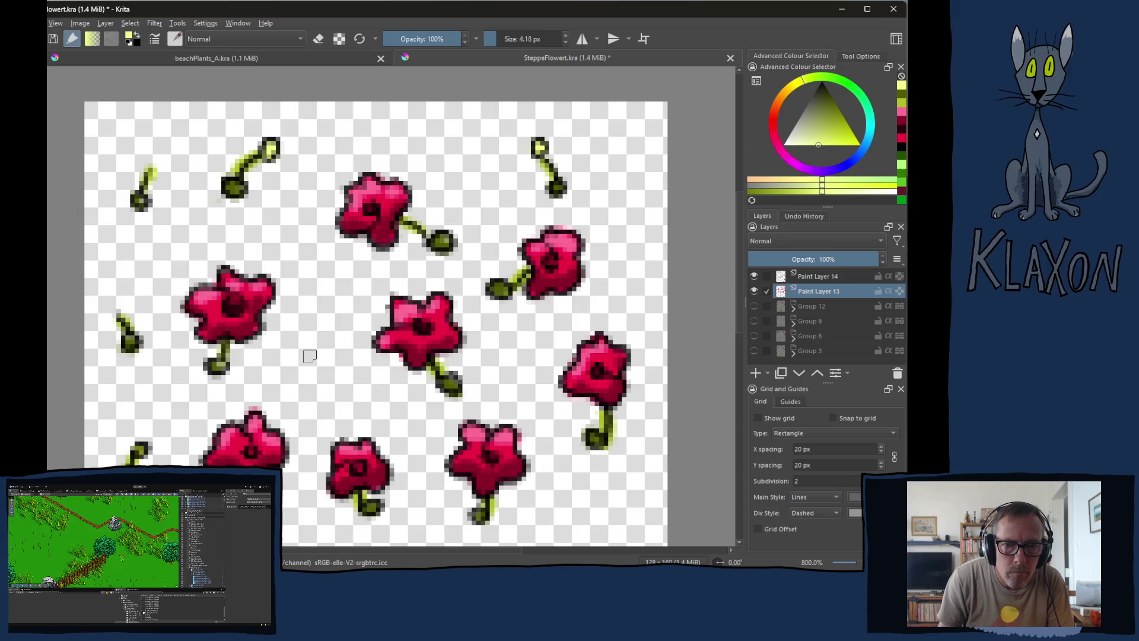
{"action": "scroll", "coordinate": [486, 356], "scroll_direction": "down", "scroll_amount": 5}
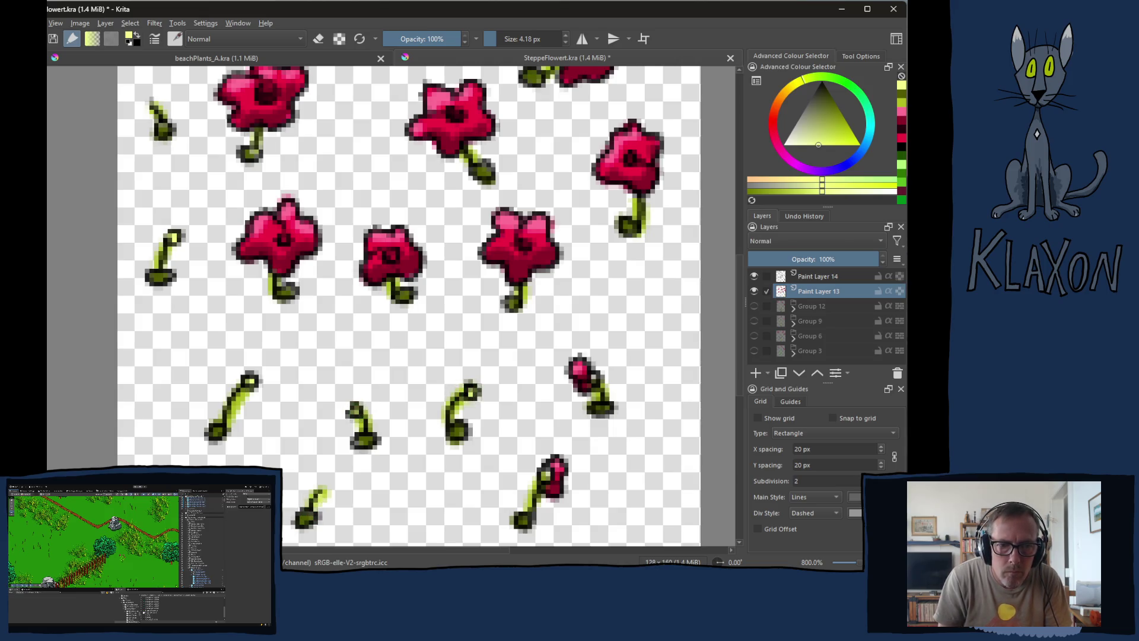
{"action": "left_click_drag", "start_coordinate": [531, 493], "coordinate": [549, 471]}
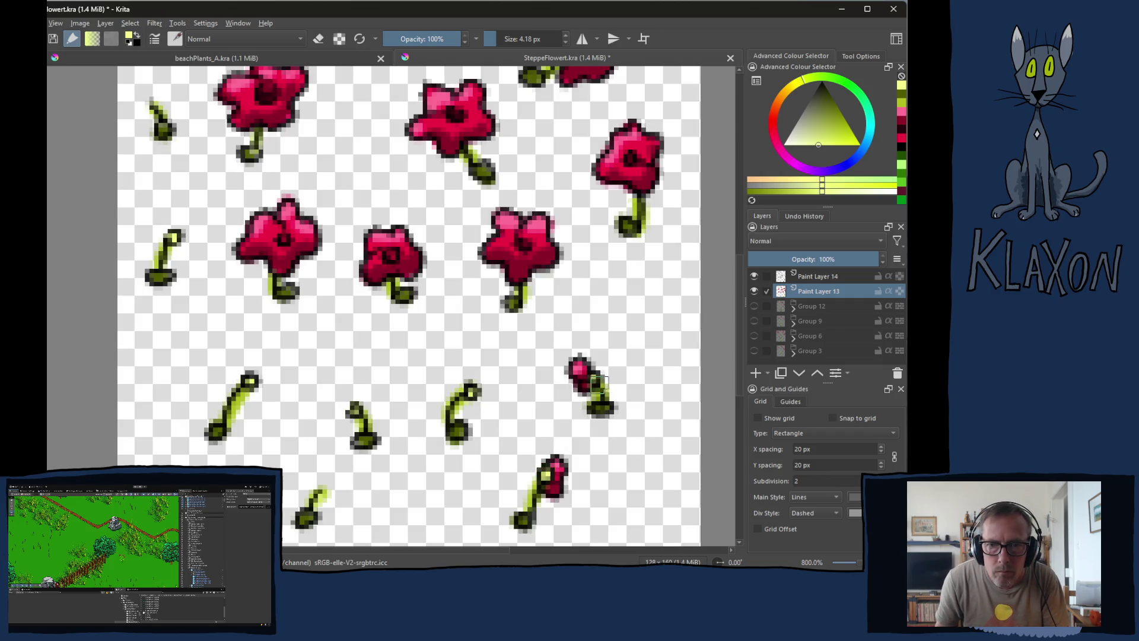
{"action": "scroll", "coordinate": [415, 267], "scroll_direction": "up", "scroll_amount": 3}
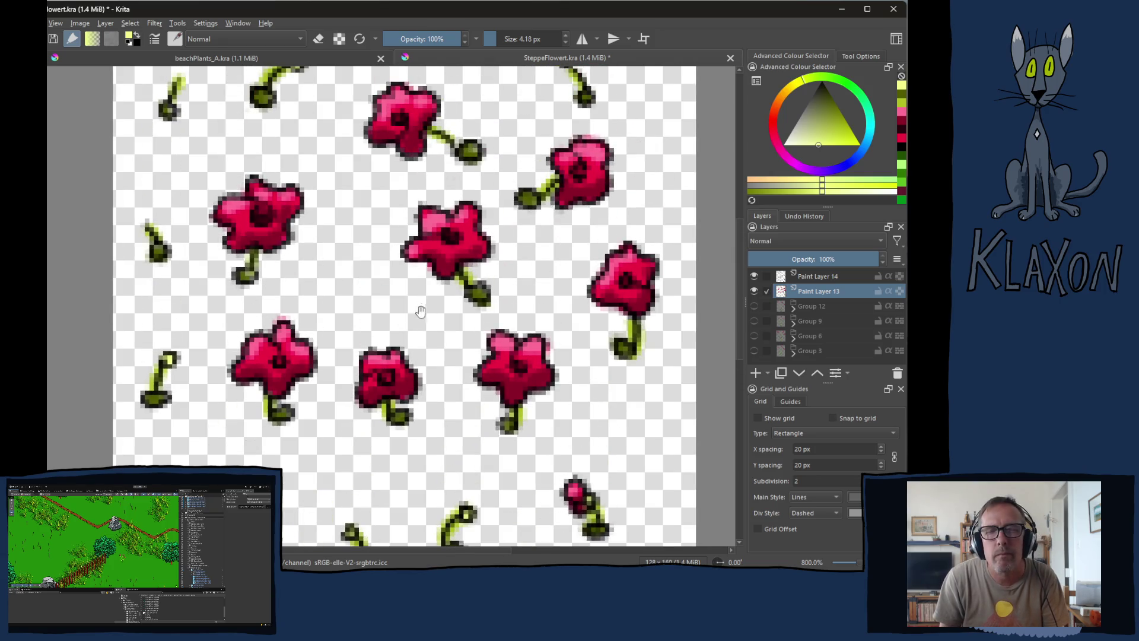
{"action": "key", "text": "1"}
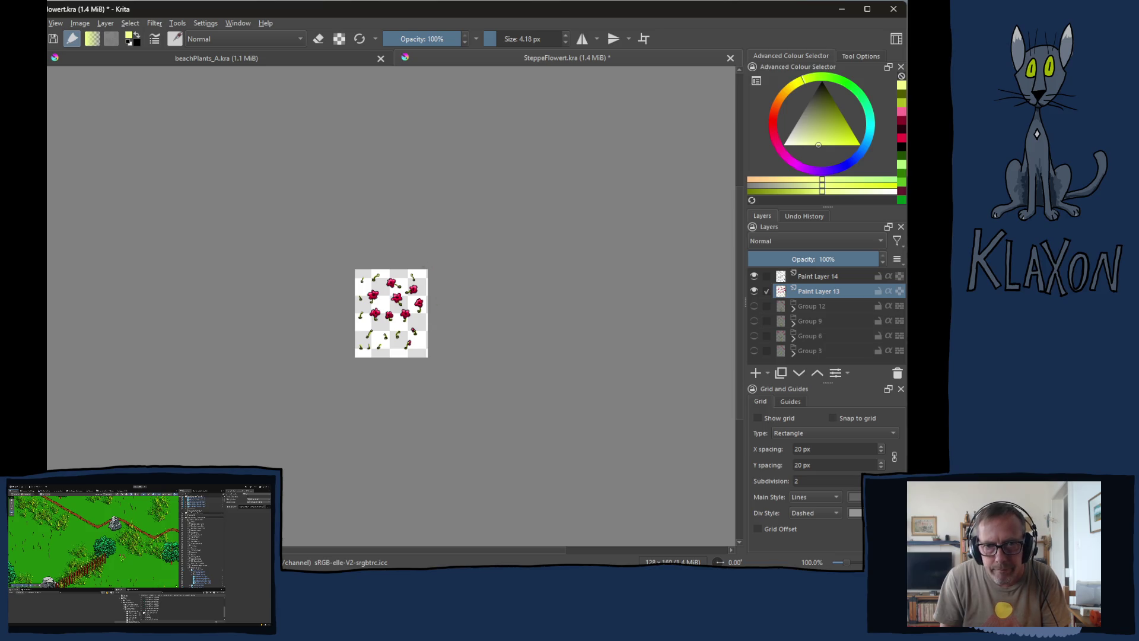
{"action": "scroll", "coordinate": [417, 273], "scroll_direction": "up", "scroll_amount": 5}
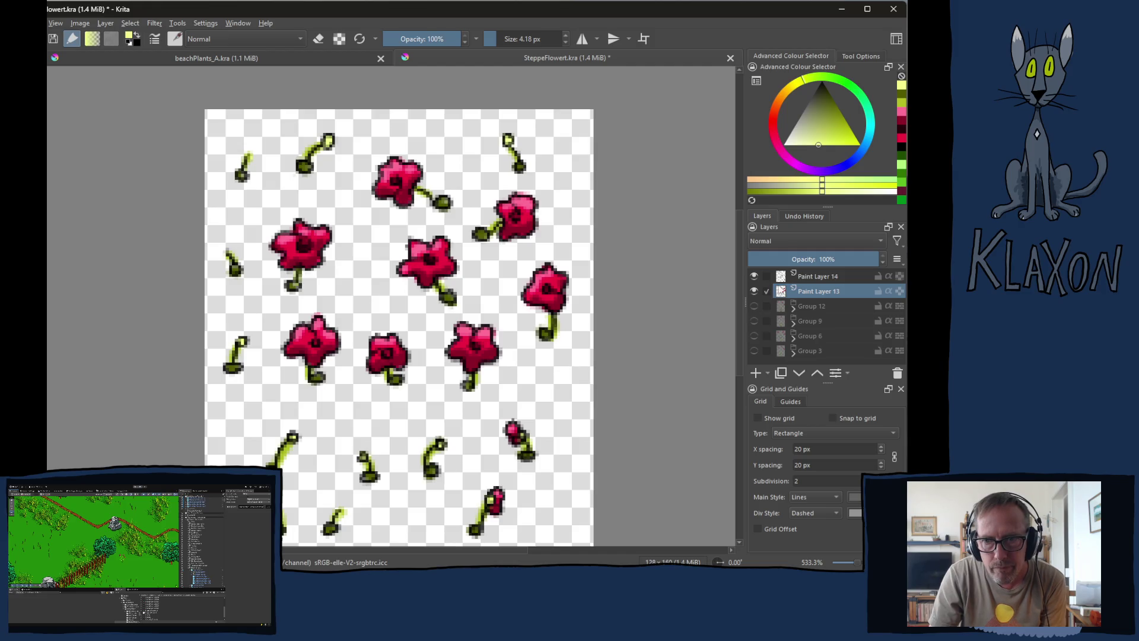
- Check Paint Layer 14's outlines, then group both paint layers into a collapsed Group 15
{"action": "left_click", "coordinate": [754, 277]}
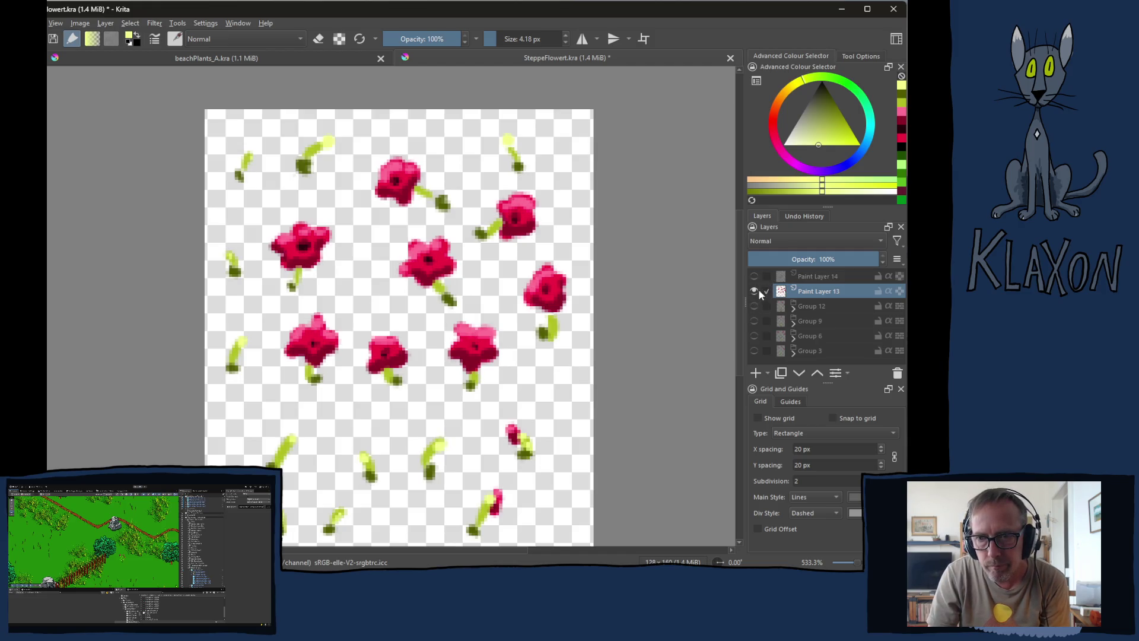
{"action": "left_click", "coordinate": [754, 277]}
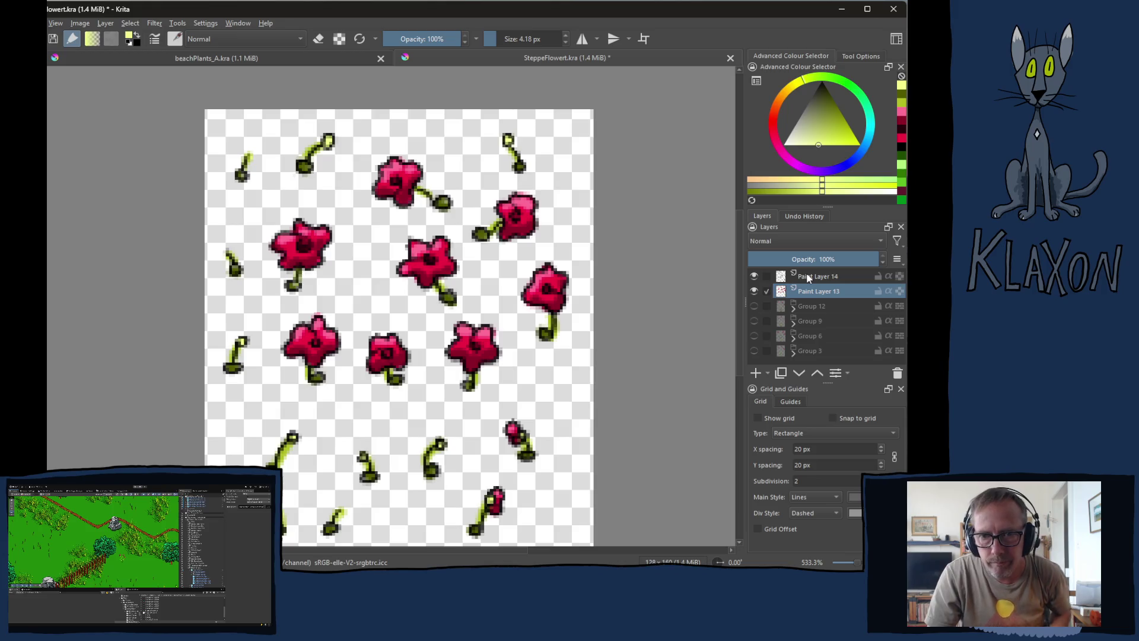
{"action": "left_click", "coordinate": [806, 277], "text": "ctrl"}
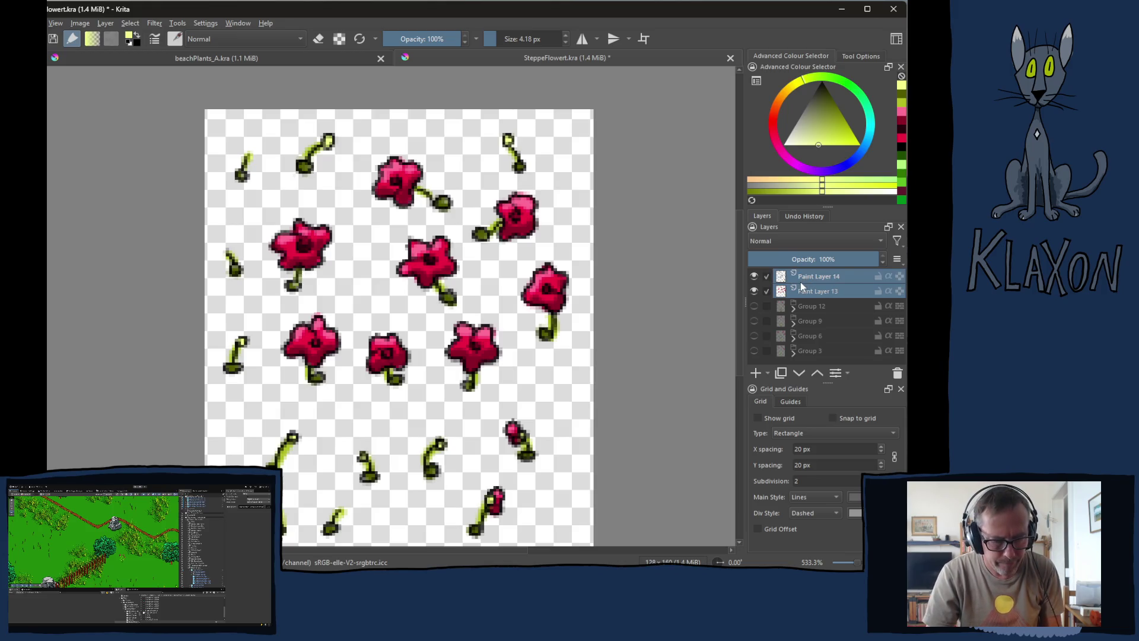
{"action": "key", "text": "ctrl+g"}
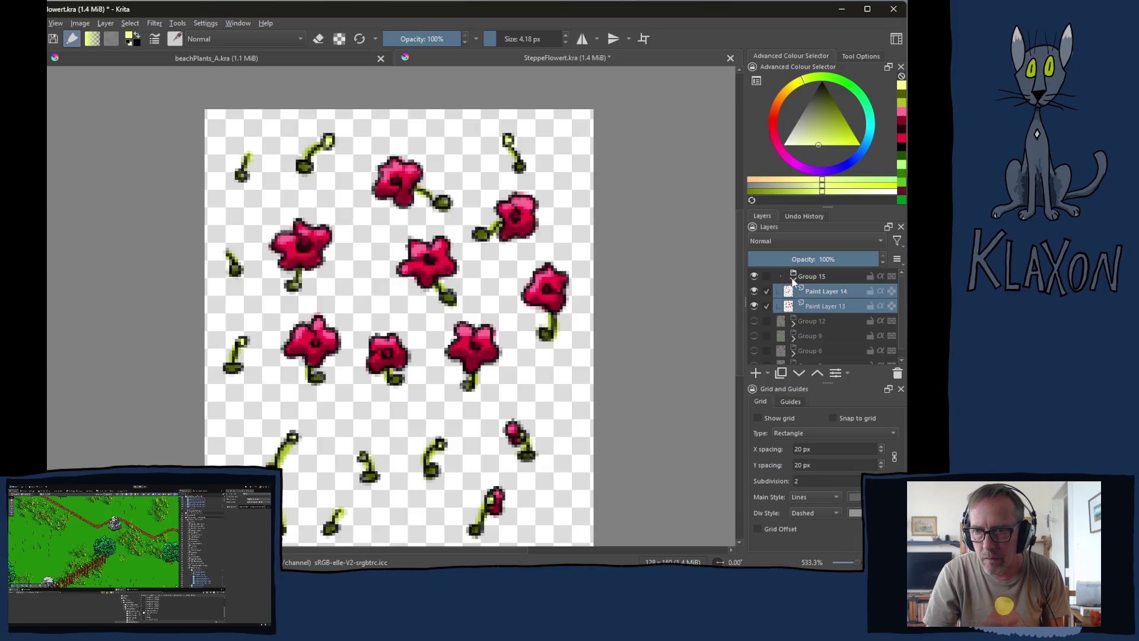
{"action": "left_click", "coordinate": [794, 281]}
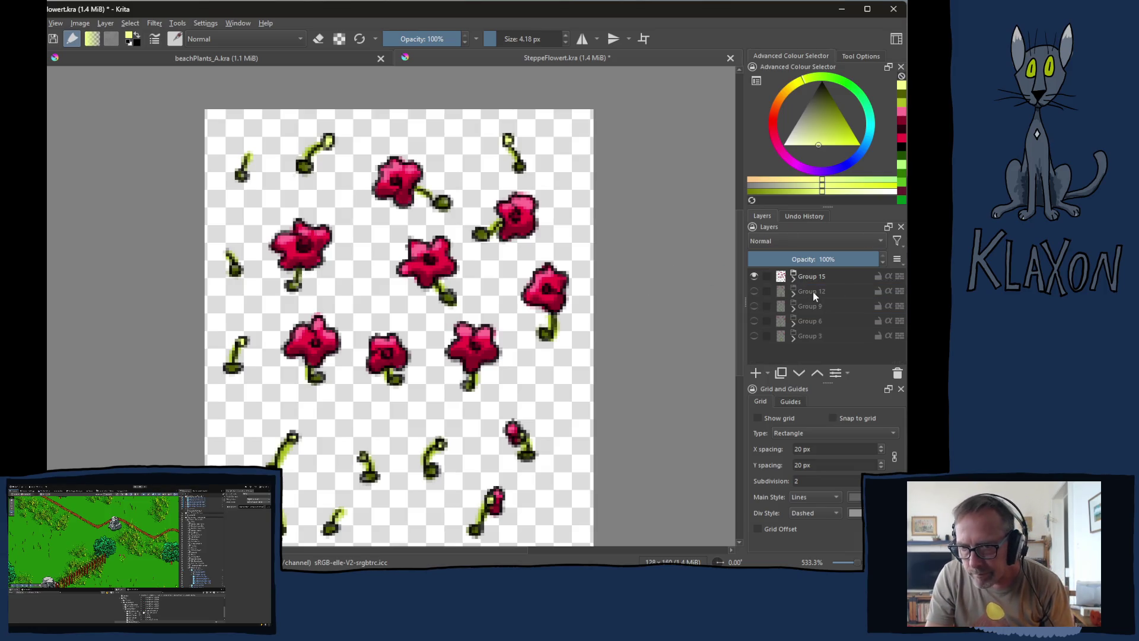
- Export the sheet as PNG over SteppeFlower_A.png, confirming the replacement
{"action": "key", "text": "ctrl+shift+e"}
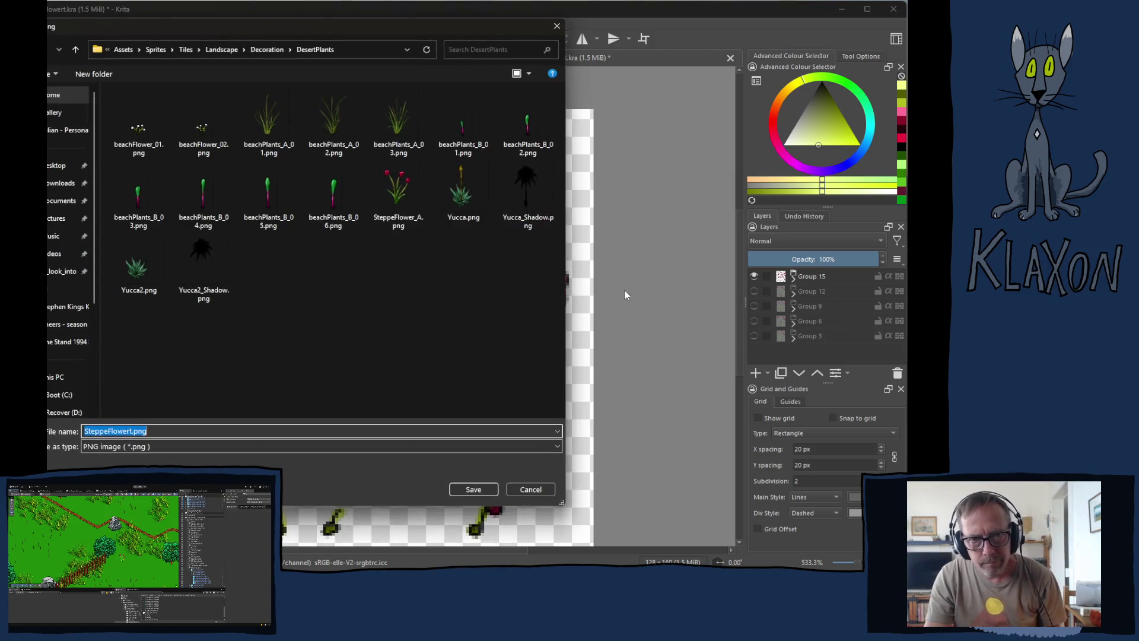
{"action": "left_click", "coordinate": [397, 188]}
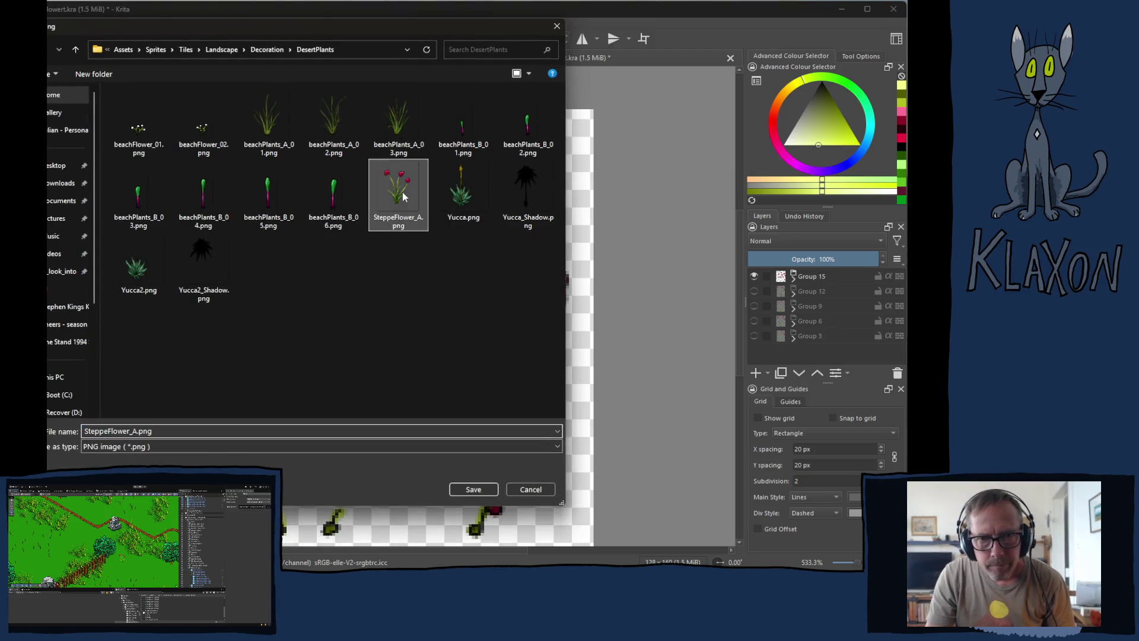
{"action": "left_click", "coordinate": [473, 487]}
{"action": "left_click", "coordinate": [385, 303]}
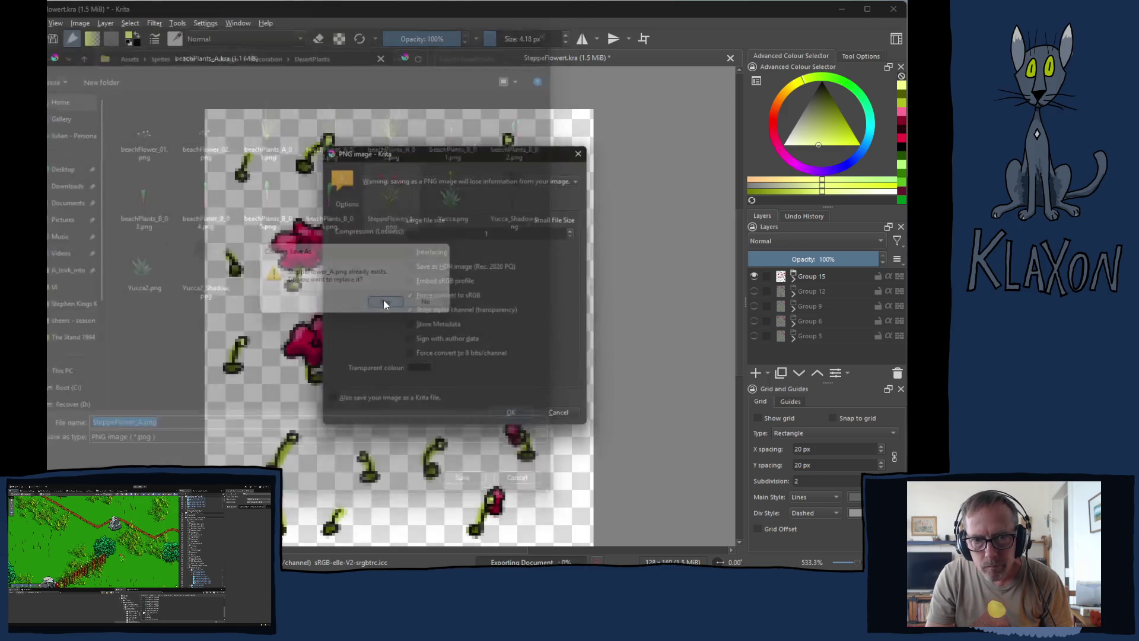
{"action": "left_click", "coordinate": [515, 419]}
{"action": "key", "text": "alt+Tab"}
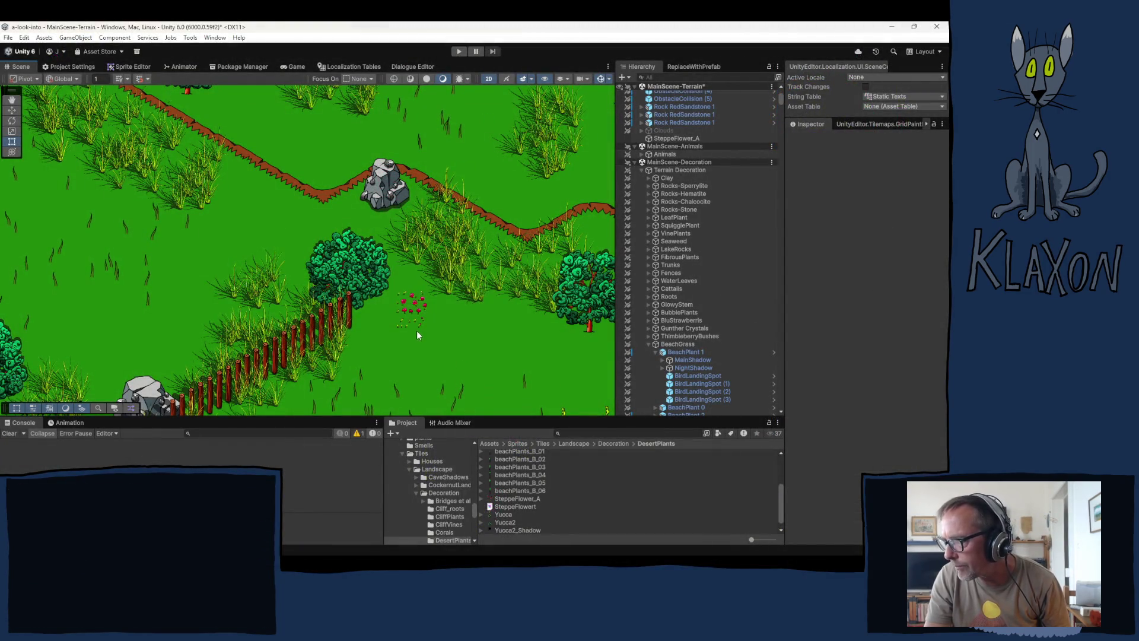
- Zoom and pan the Scene view to inspect the updated red poppy sprite beside the bush
{"action": "scroll", "coordinate": [418, 325], "scroll_direction": "up", "scroll_amount": 2}
{"action": "scroll", "coordinate": [418, 324], "scroll_direction": "up", "scroll_amount": 4}
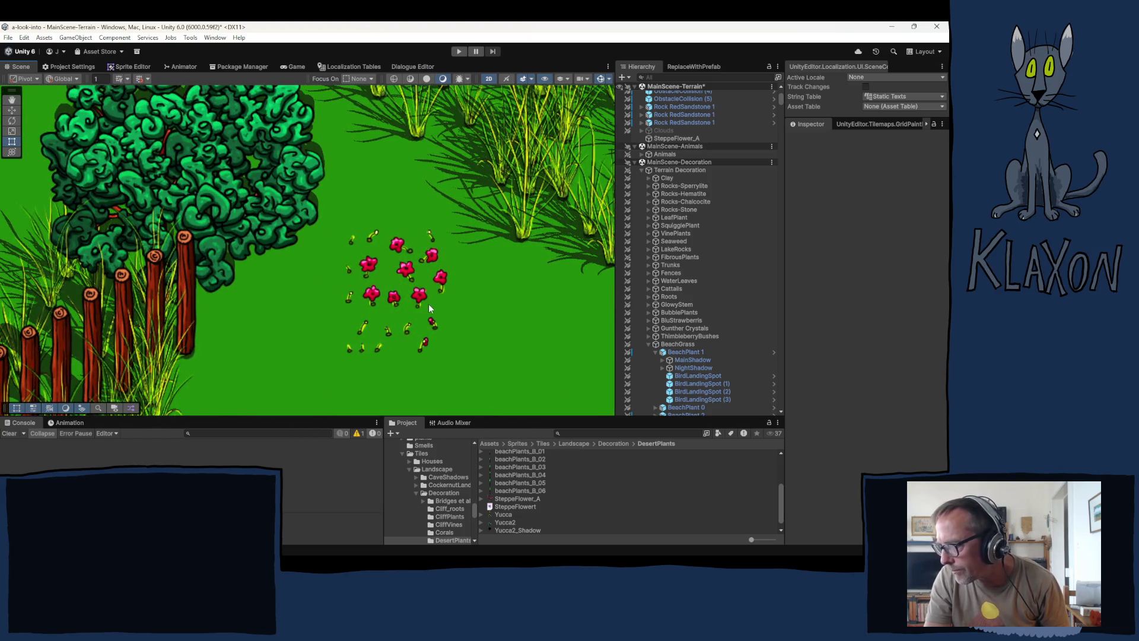
{"action": "scroll", "coordinate": [421, 305], "scroll_direction": "down", "scroll_amount": 3}
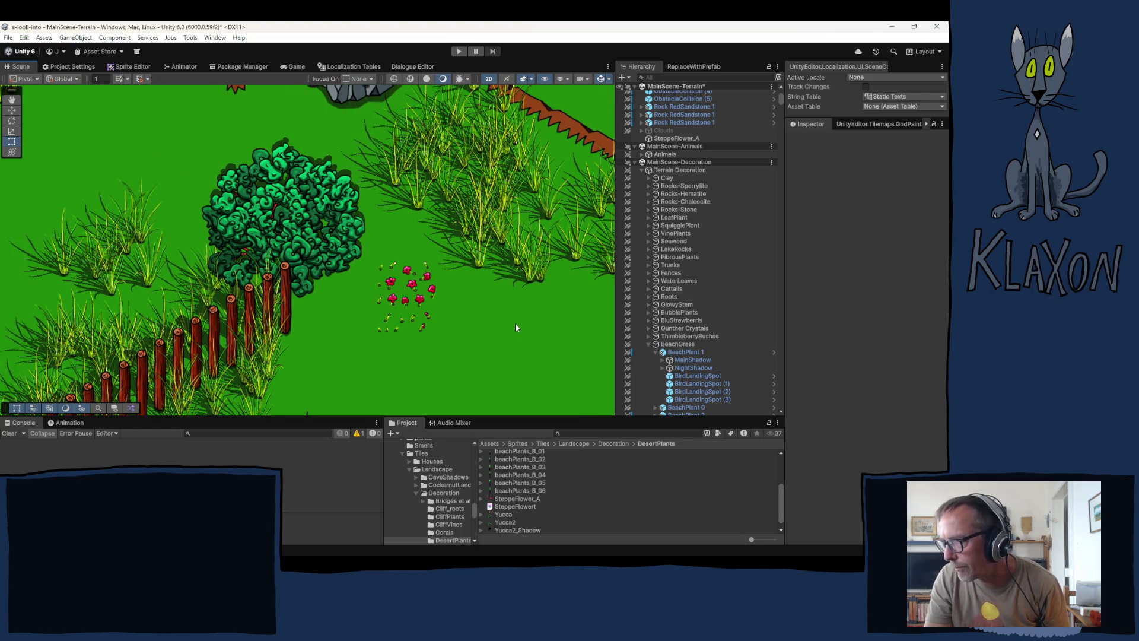
{"action": "scroll", "coordinate": [507, 334], "scroll_direction": "down", "scroll_amount": 3}
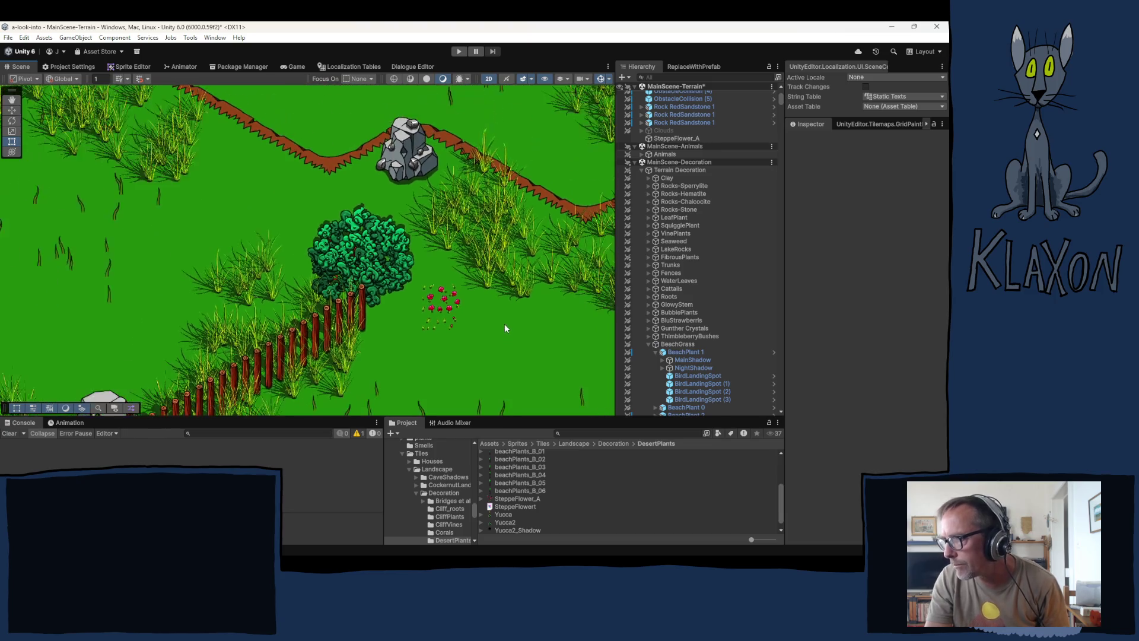
{"action": "left_click_drag", "start_coordinate": [502, 339], "coordinate": [343, 206]}
{"action": "mouse_move", "coordinate": [474, 323]}
{"action": "left_mouse_down"}
{"action": "mouse_move", "coordinate": [288, 213]}
{"action": "mouse_move", "coordinate": [305, 230]}
{"action": "mouse_move", "coordinate": [289, 265]}
{"action": "left_mouse_up"}
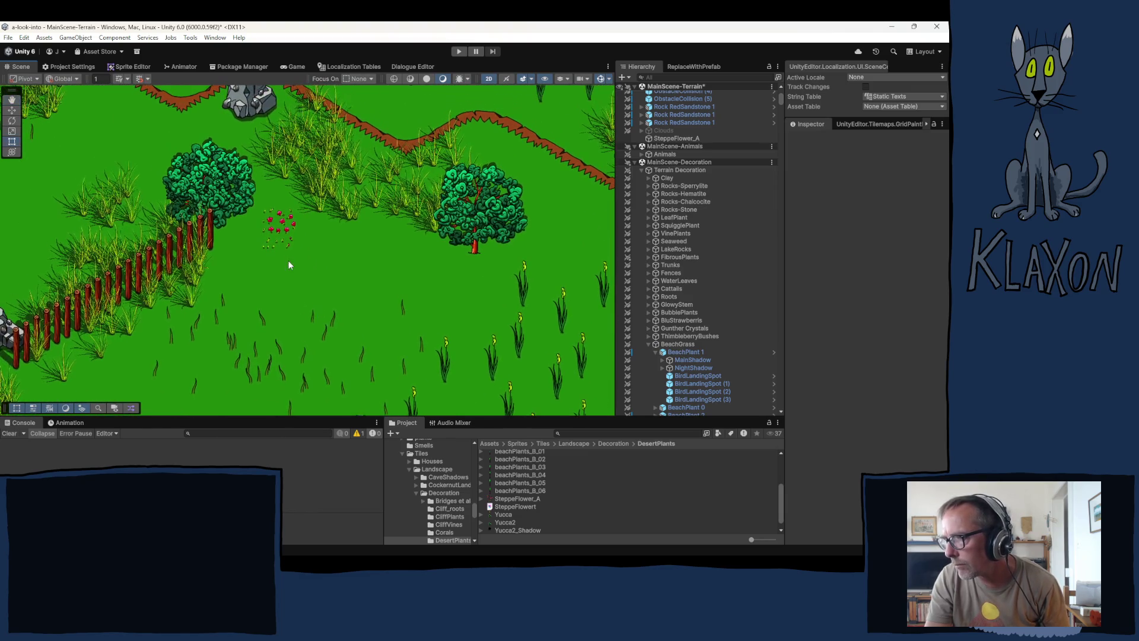
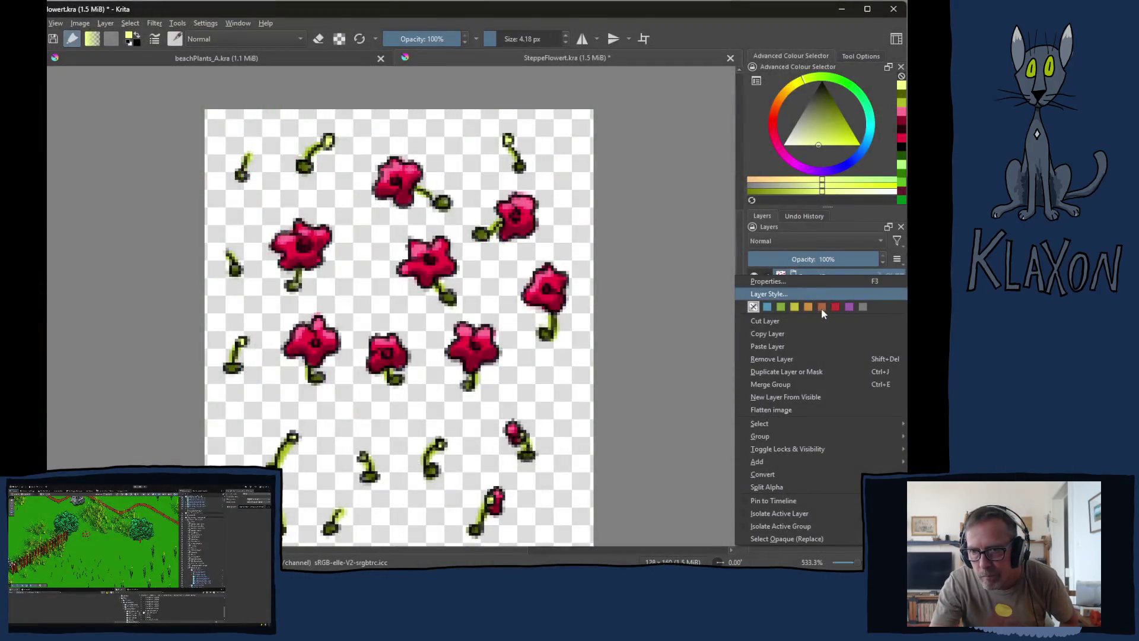
- Give Group 15 a teal Colour Overlay from the Concept-cookie palette at 30% opacity
{"action": "left_click", "coordinate": [771, 295]}
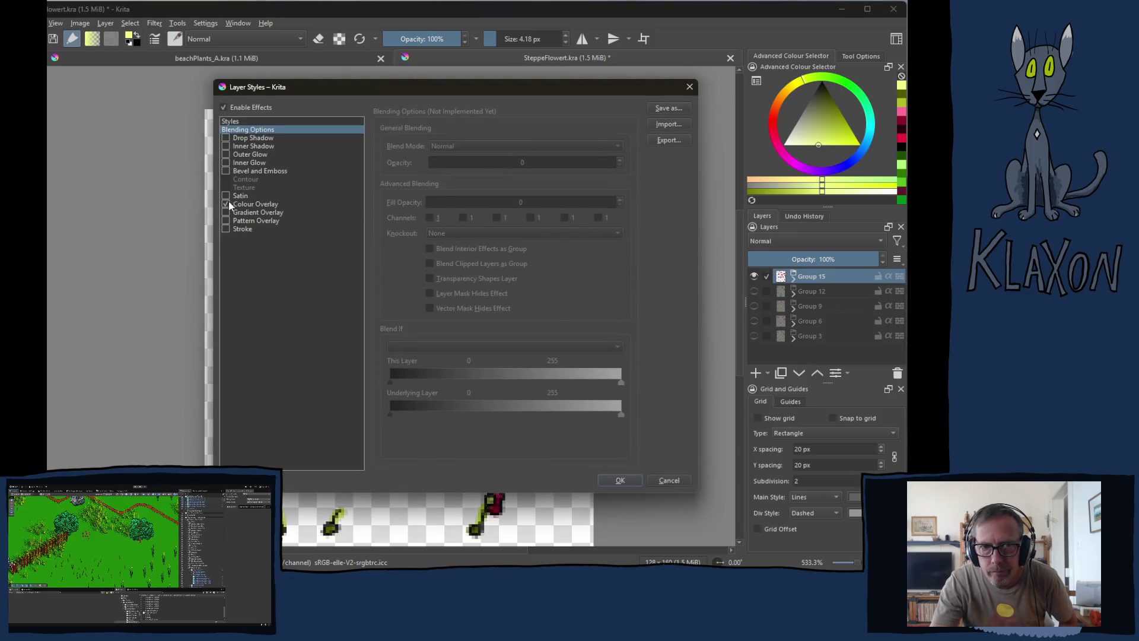
{"action": "left_click", "coordinate": [242, 204]}
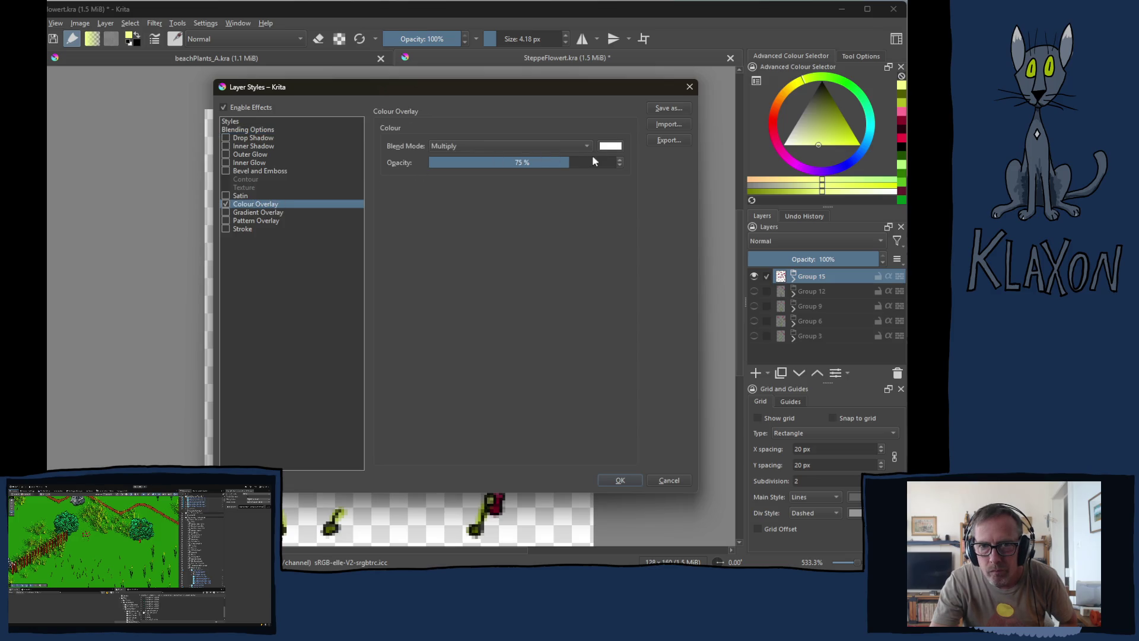
{"action": "left_click", "coordinate": [610, 147]}
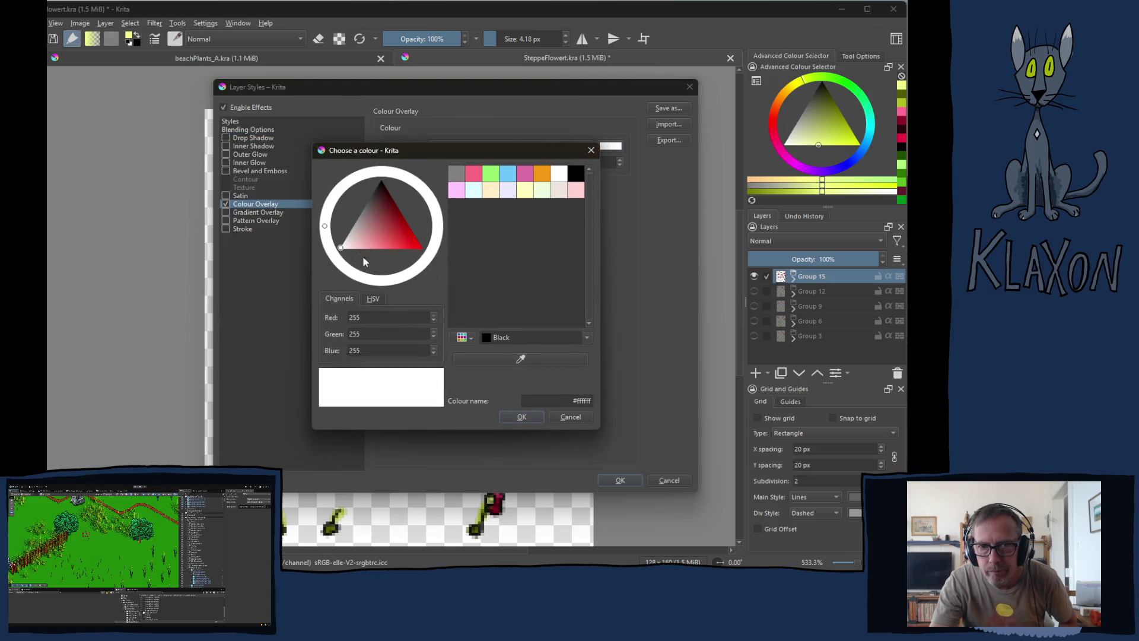
{"action": "left_click_drag", "start_coordinate": [382, 218], "coordinate": [393, 210]}
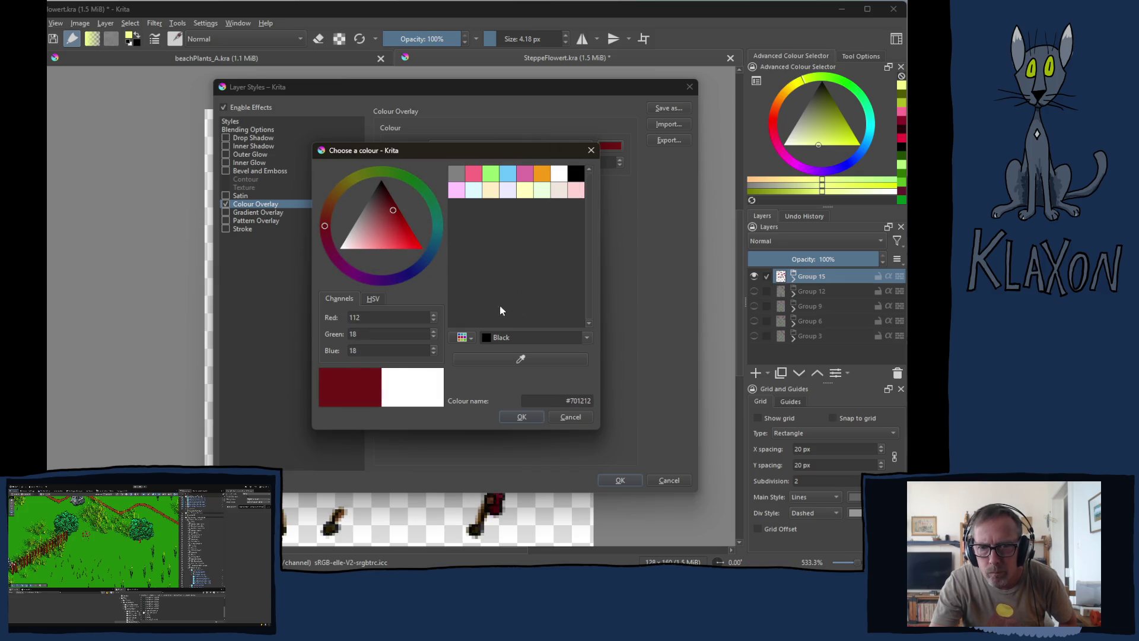
{"action": "left_click", "coordinate": [476, 334]}
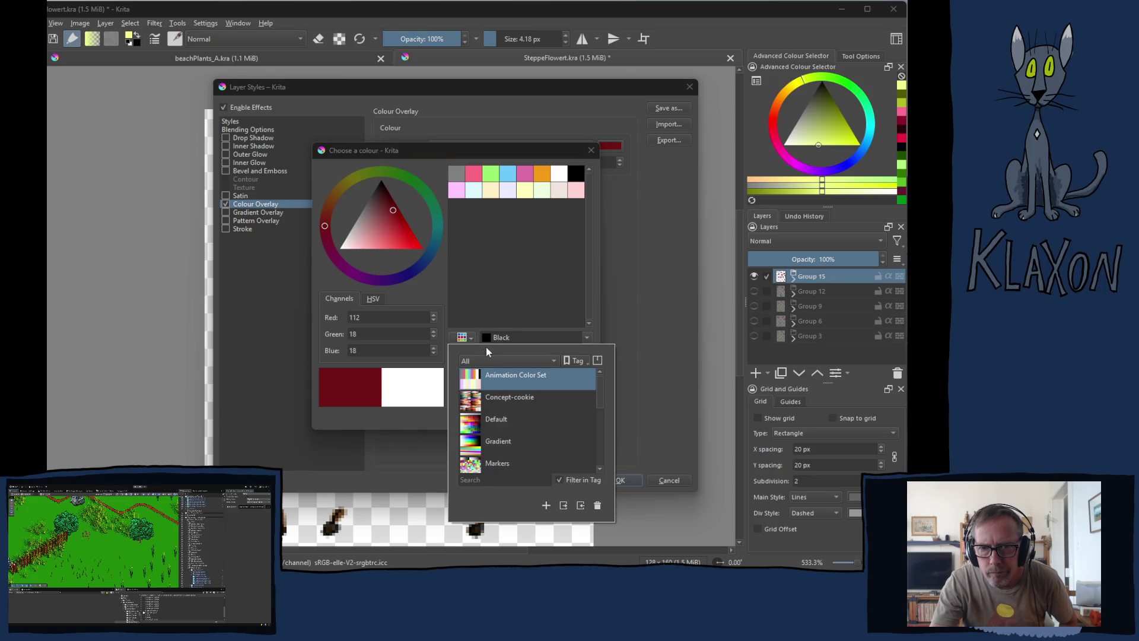
{"action": "left_click", "coordinate": [504, 399]}
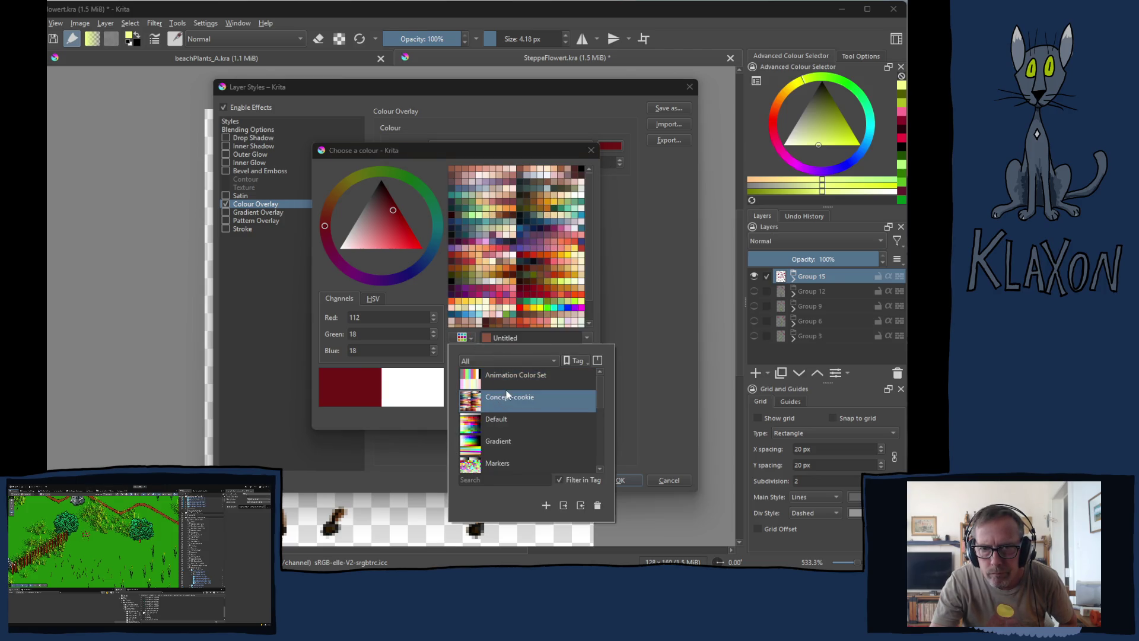
{"action": "left_click", "coordinate": [411, 419]}
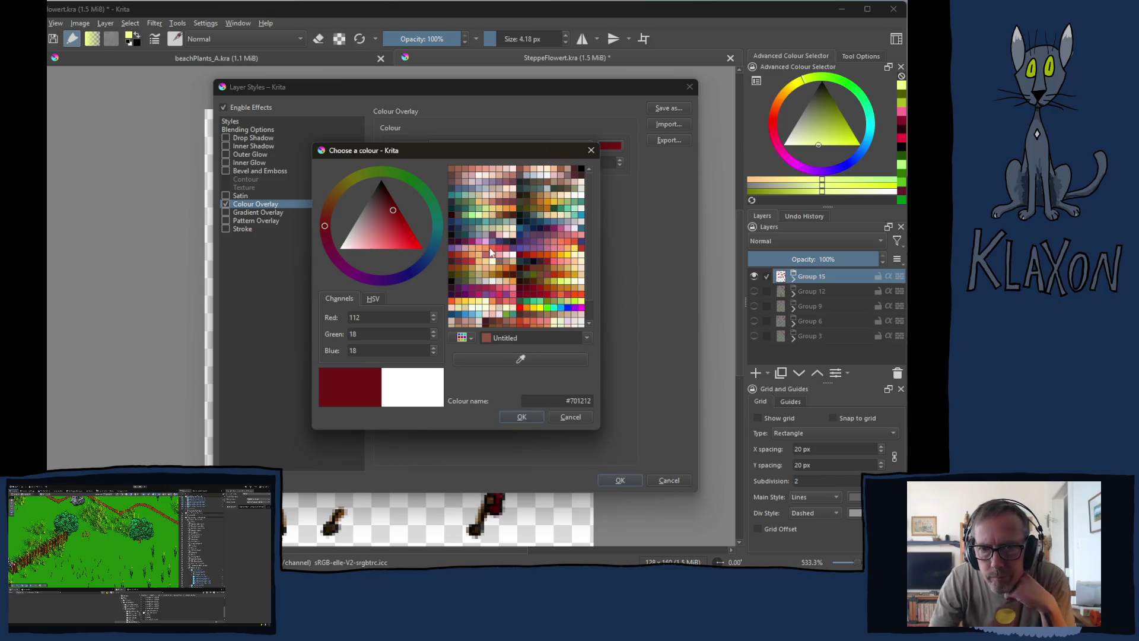
{"action": "left_click", "coordinate": [472, 222]}
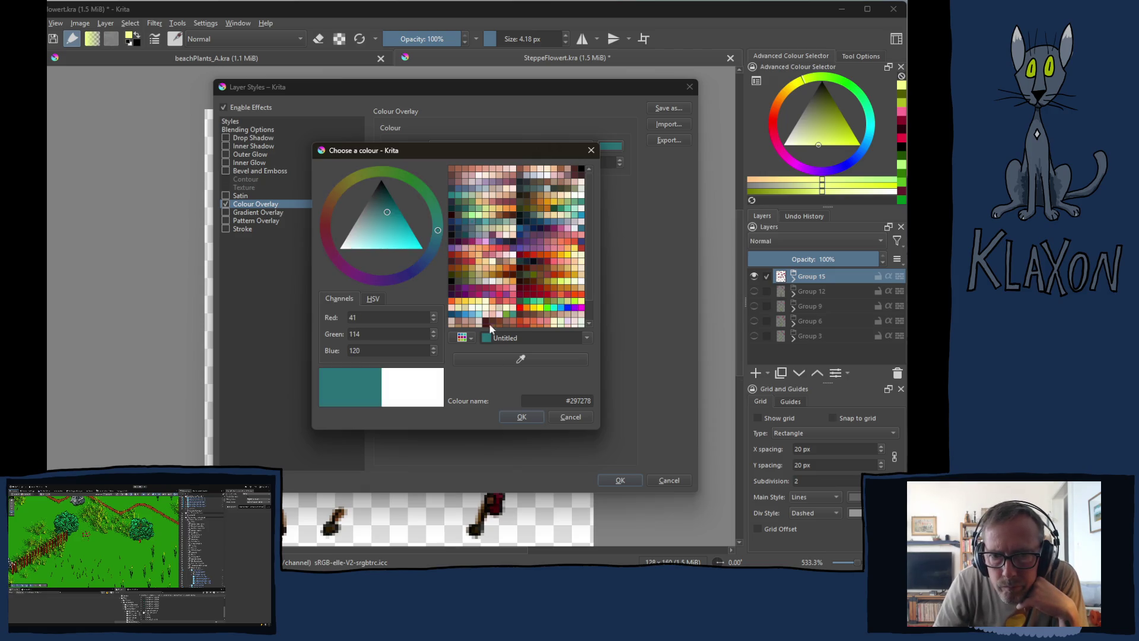
{"action": "left_click", "coordinate": [522, 419]}
{"action": "left_click_drag", "start_coordinate": [496, 89], "coordinate": [697, 61]}
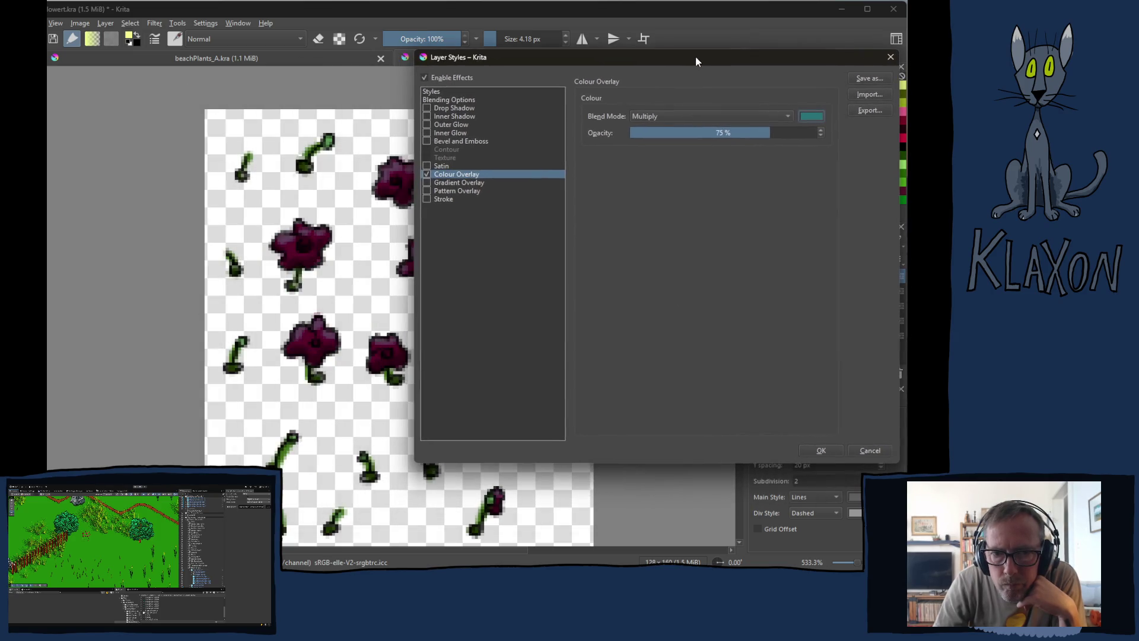
{"action": "left_click", "coordinate": [686, 133]}
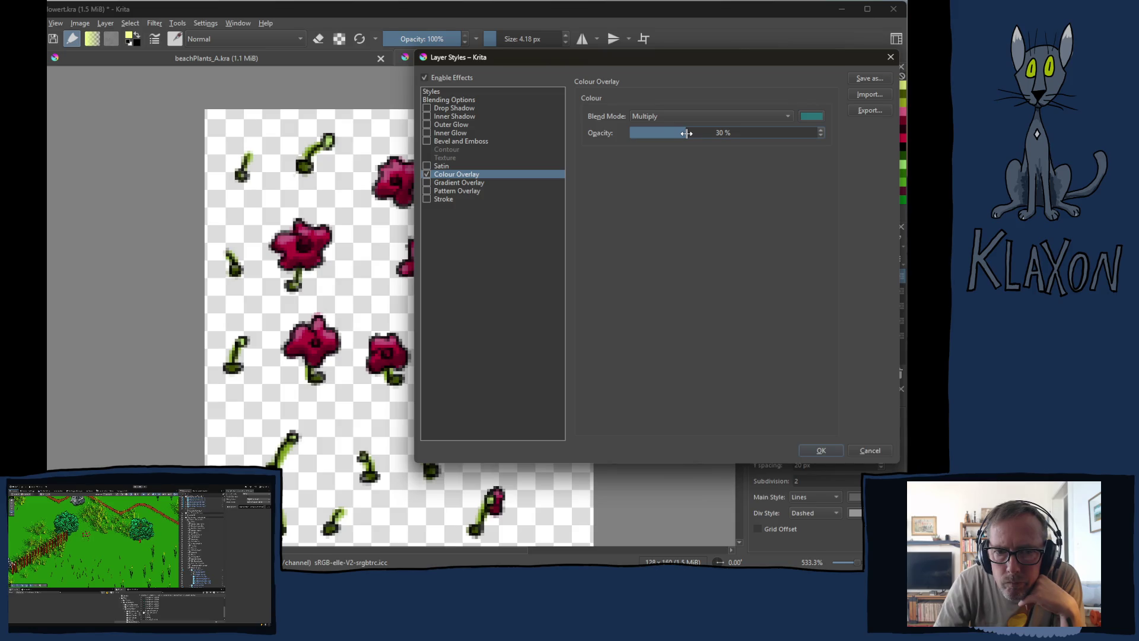
{"action": "left_click", "coordinate": [821, 451]}
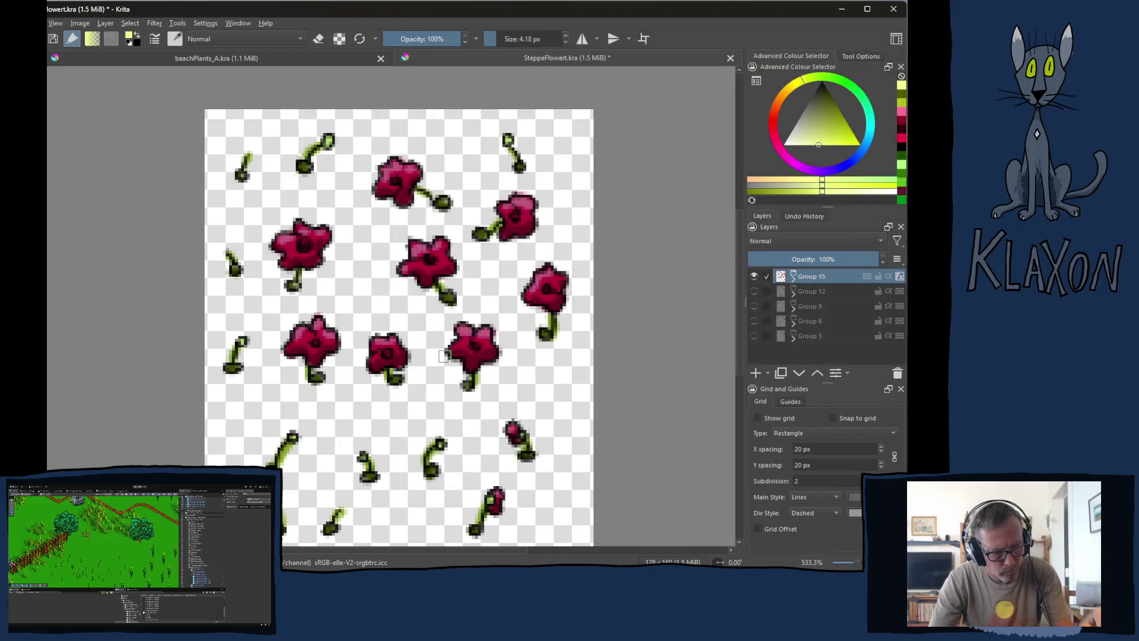
- Export the sheet over SteppeFlower_A.png, accepting the replacement and PNG options
{"action": "key", "text": "ctrl+shift+e"}
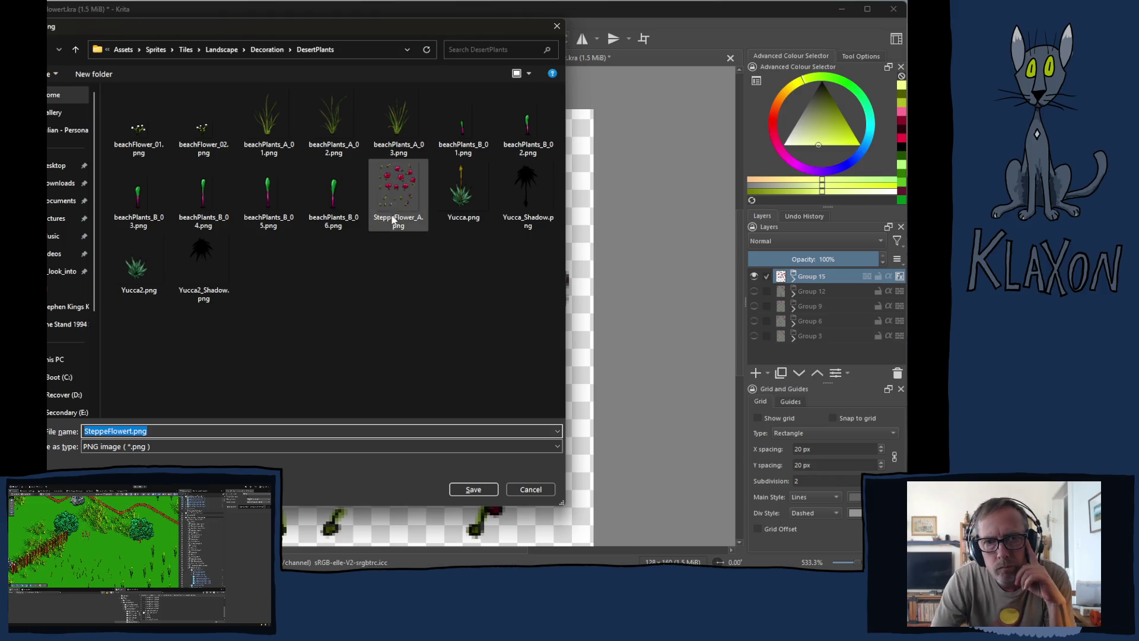
{"action": "left_click", "coordinate": [473, 489]}
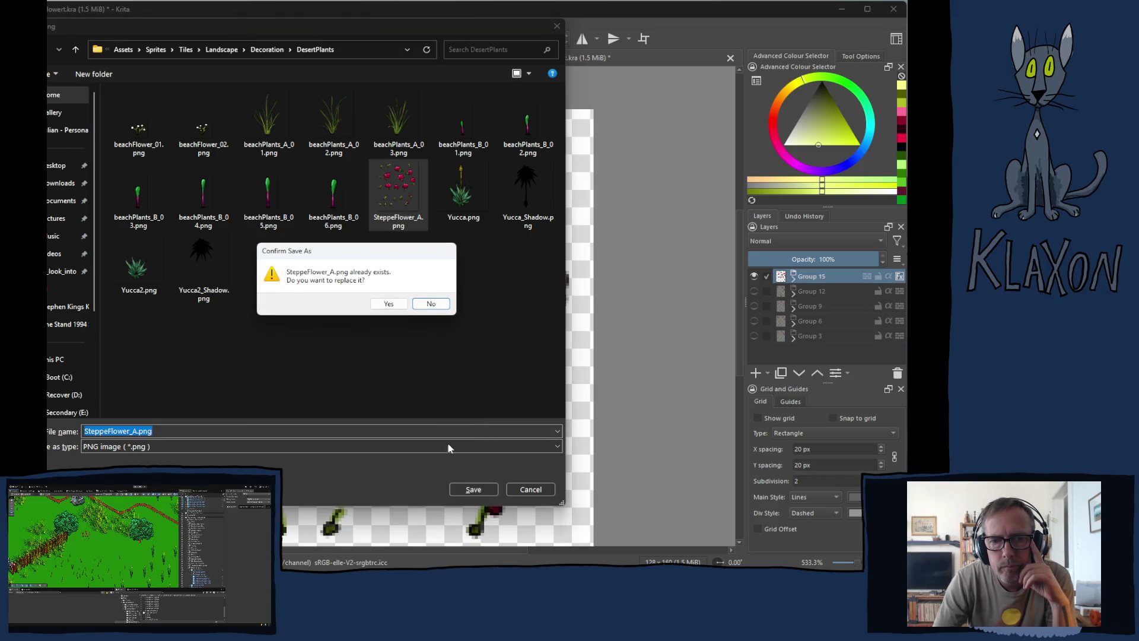
{"action": "left_click", "coordinate": [388, 305]}
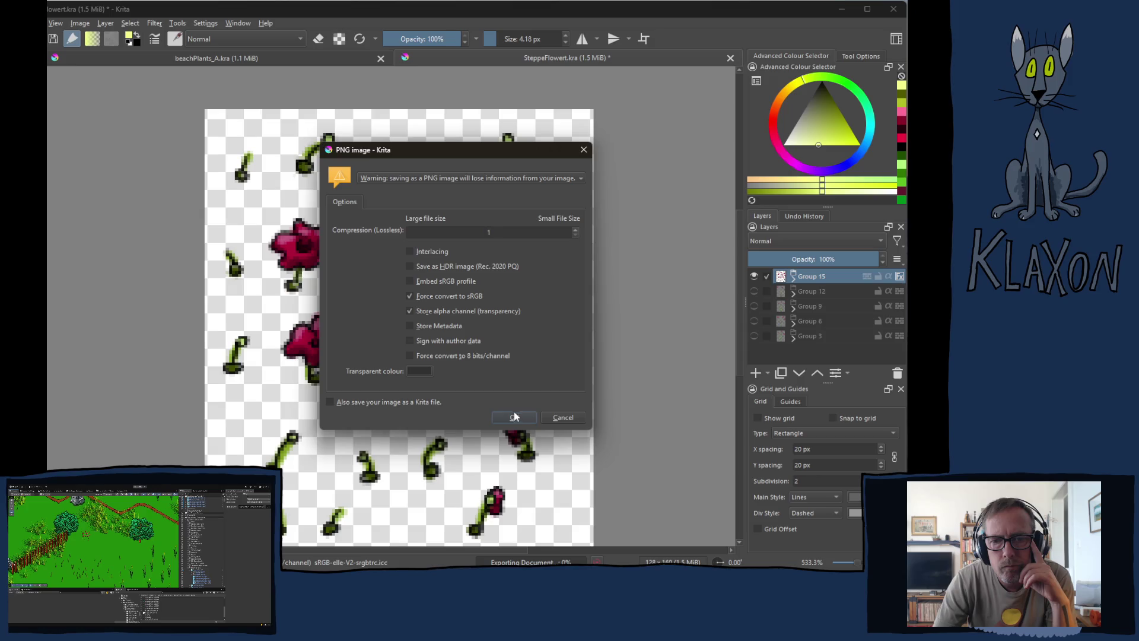
{"action": "left_click", "coordinate": [514, 417]}
{"action": "key", "text": "alt+Tab"}
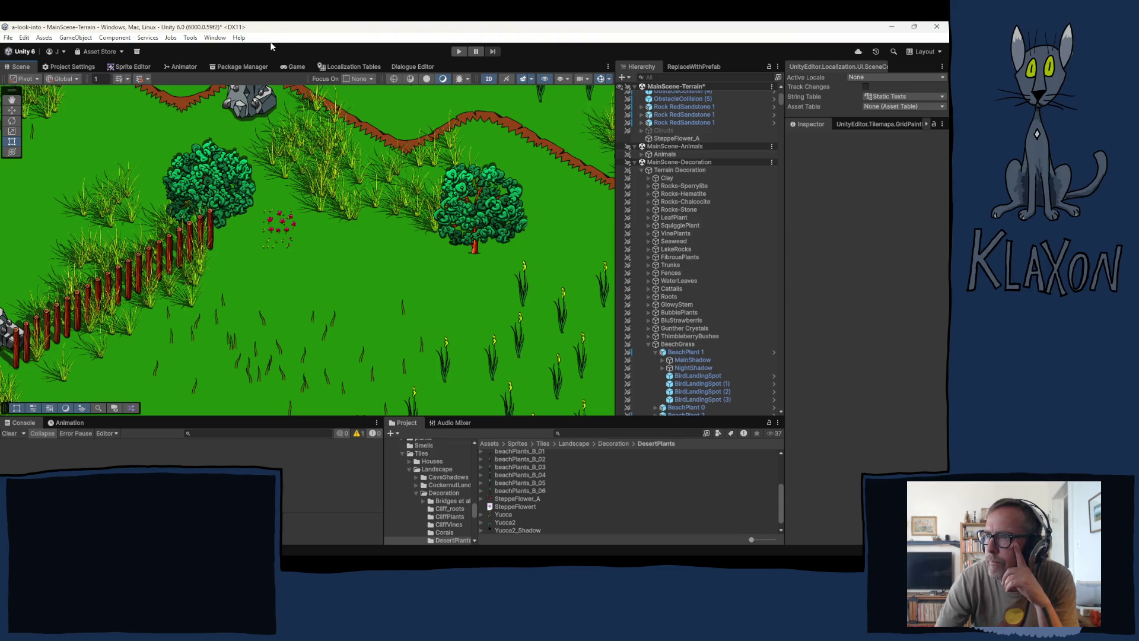
- Zoom the Unity Scene view in on the red flower patch
{"action": "scroll", "coordinate": [277, 237], "scroll_direction": "up", "scroll_amount": 10}
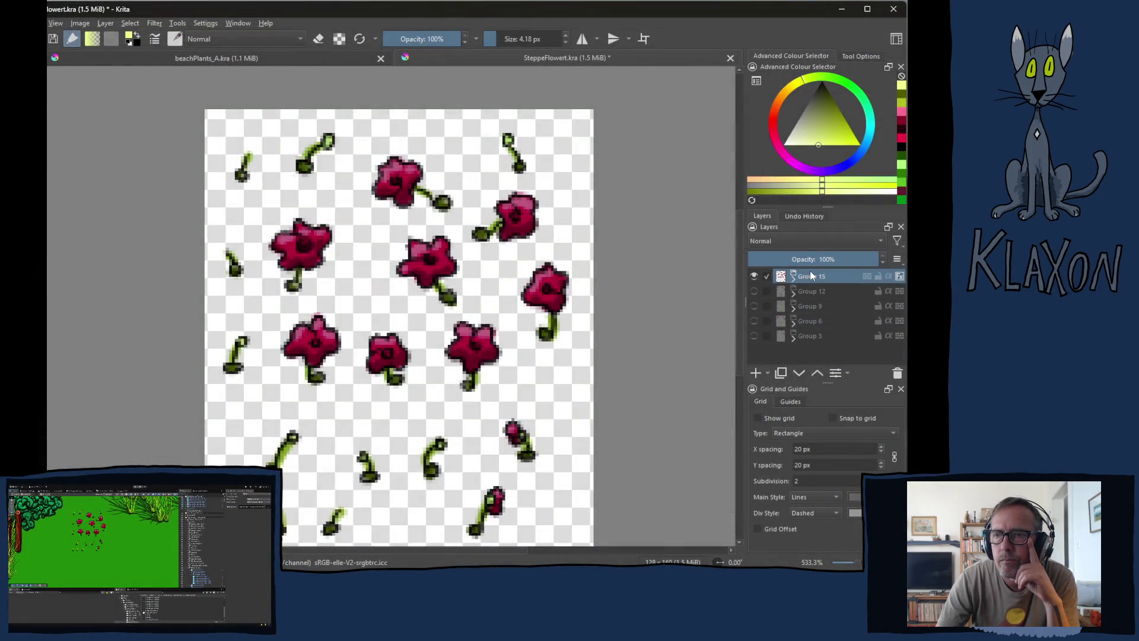
- Raise Group 15's teal Colour Overlay opacity to 42%
{"action": "right_click", "coordinate": [811, 273]}
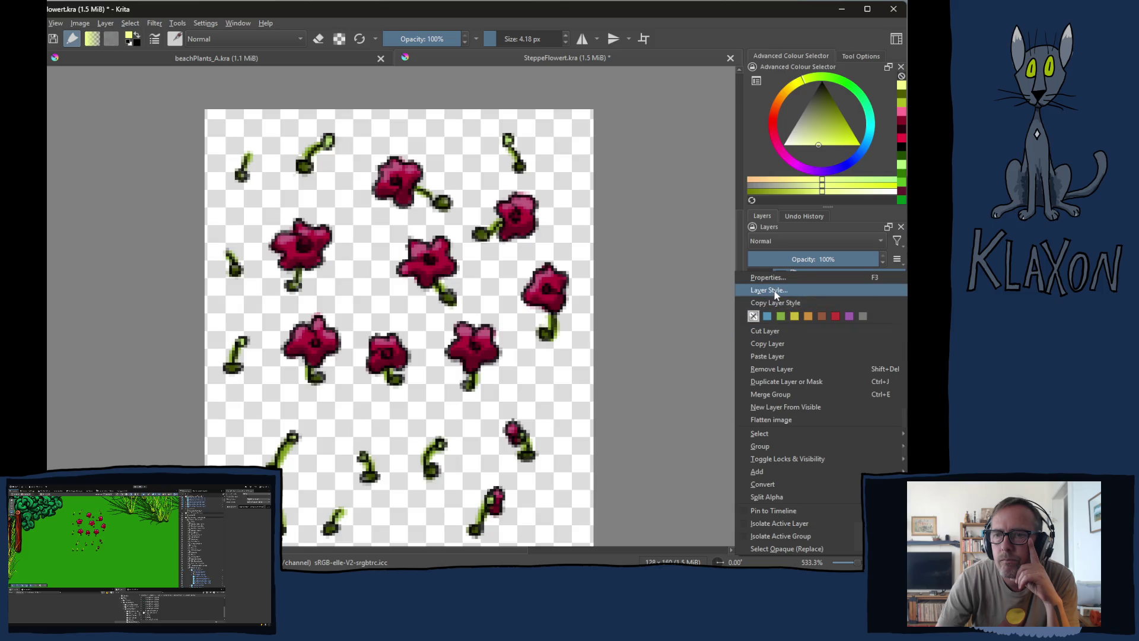
{"action": "left_click", "coordinate": [772, 290]}
{"action": "left_click", "coordinate": [264, 206]}
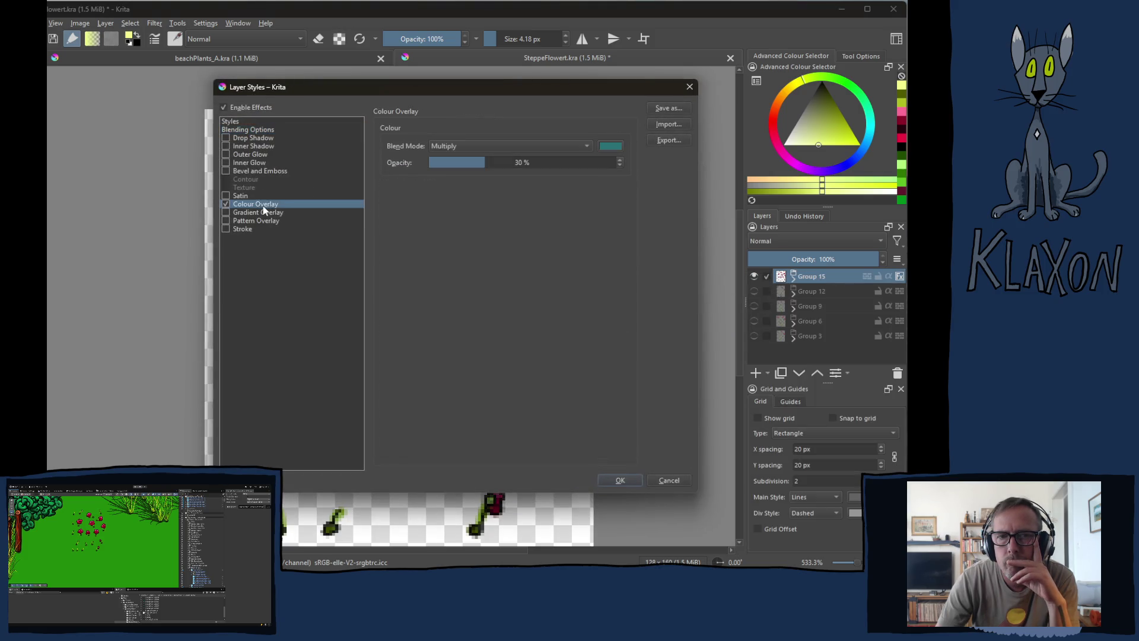
{"action": "left_click", "coordinate": [508, 162]}
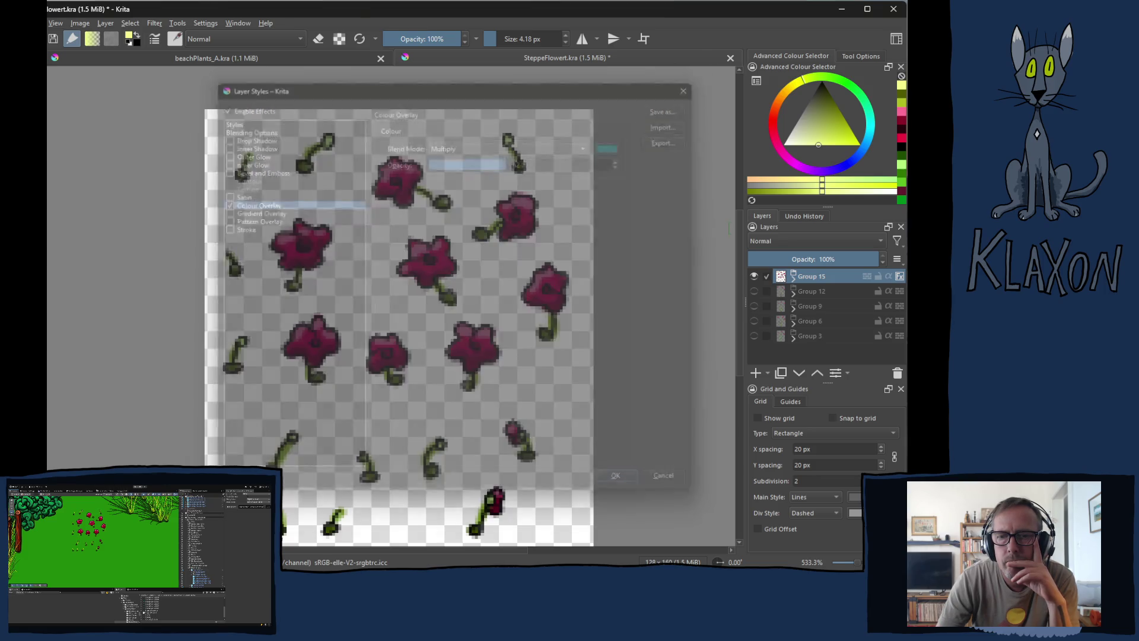
{"action": "left_click", "coordinate": [620, 480]}
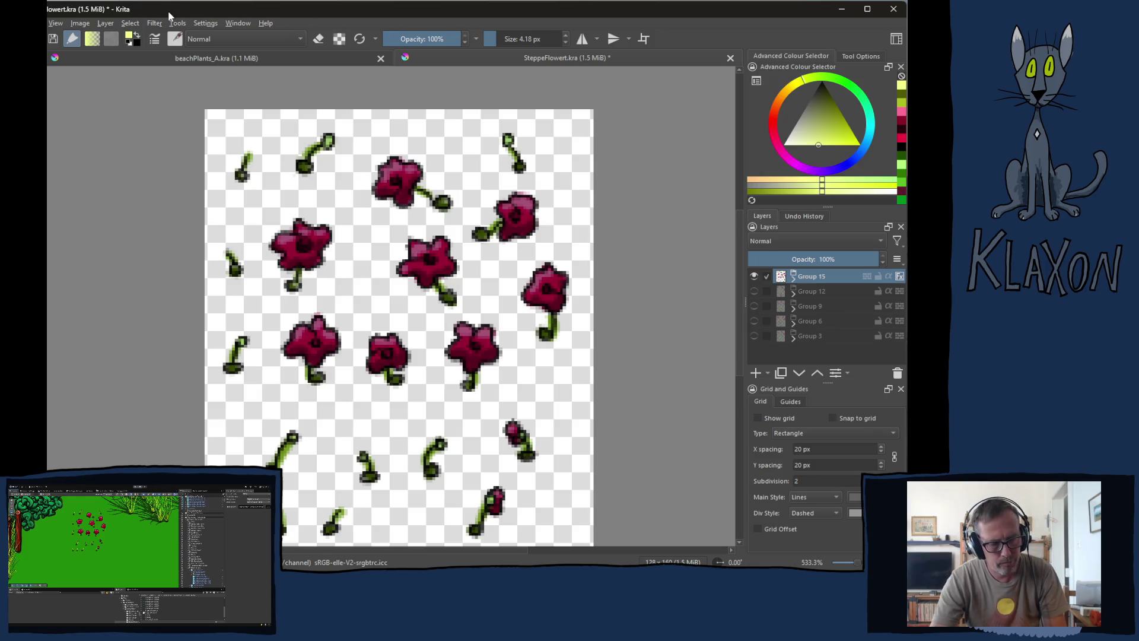
- Re-export the sheet over SteppeFlower_A.png, replacing the existing file
{"action": "key", "text": "ctrl+shift+e"}
{"action": "left_click", "coordinate": [394, 190]}
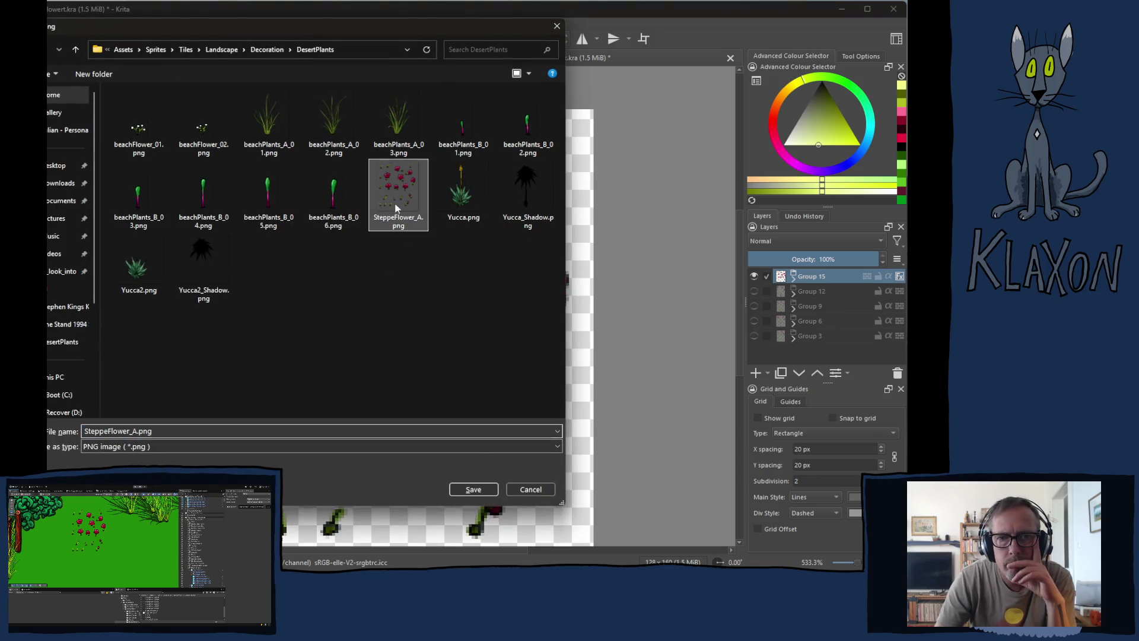
{"action": "left_click", "coordinate": [475, 489]}
{"action": "left_click", "coordinate": [388, 303]}
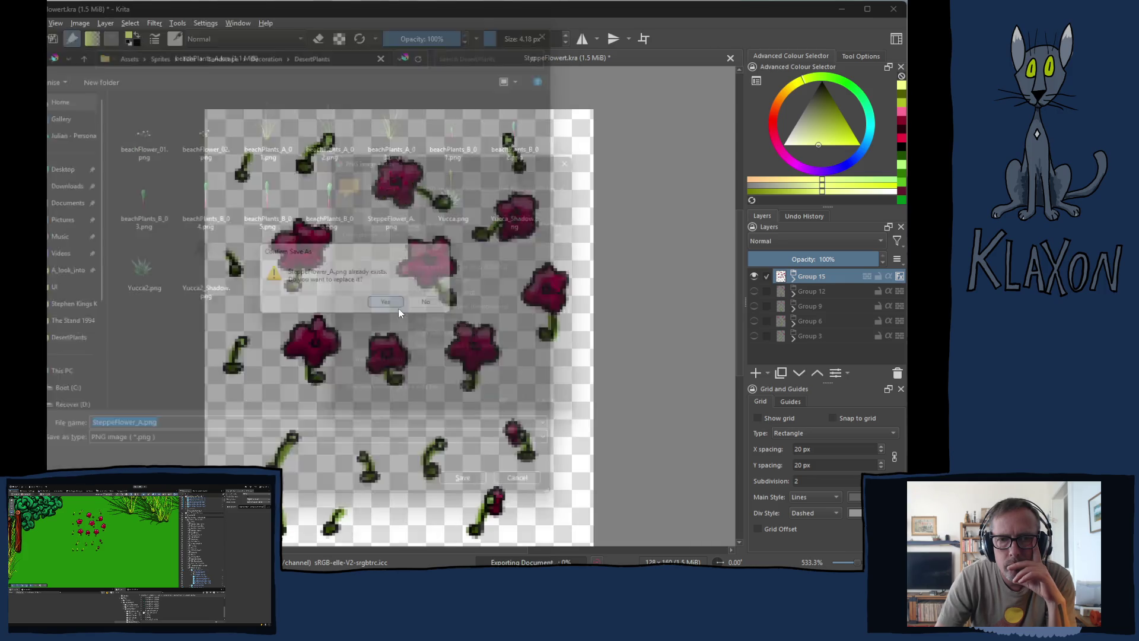
{"action": "left_click", "coordinate": [514, 417]}
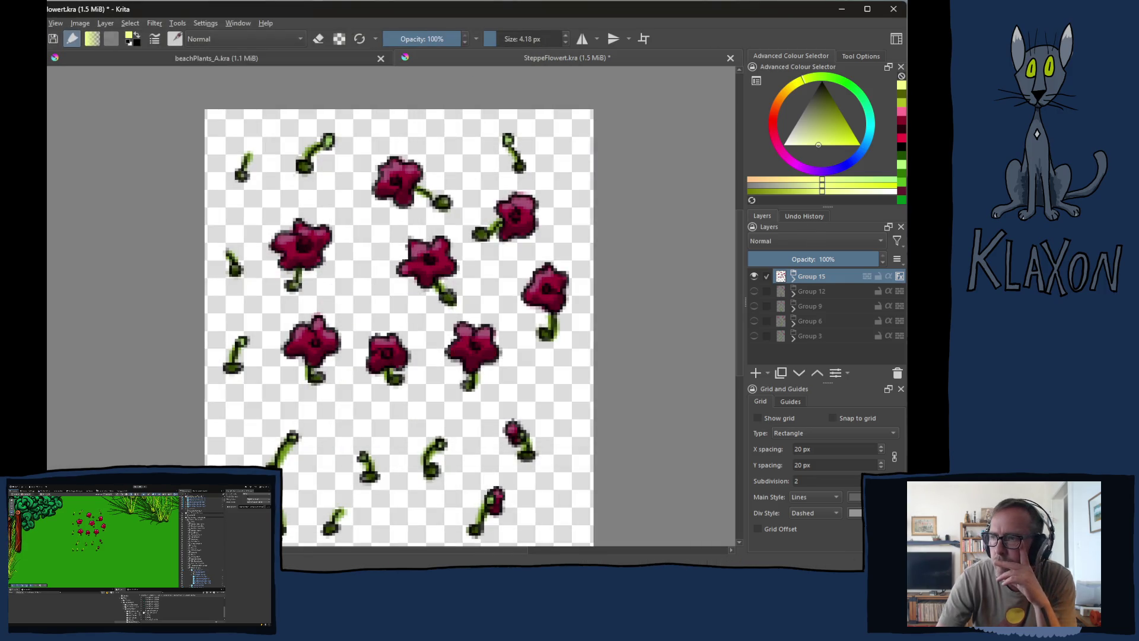
{"action": "key", "text": "alt+Tab"}
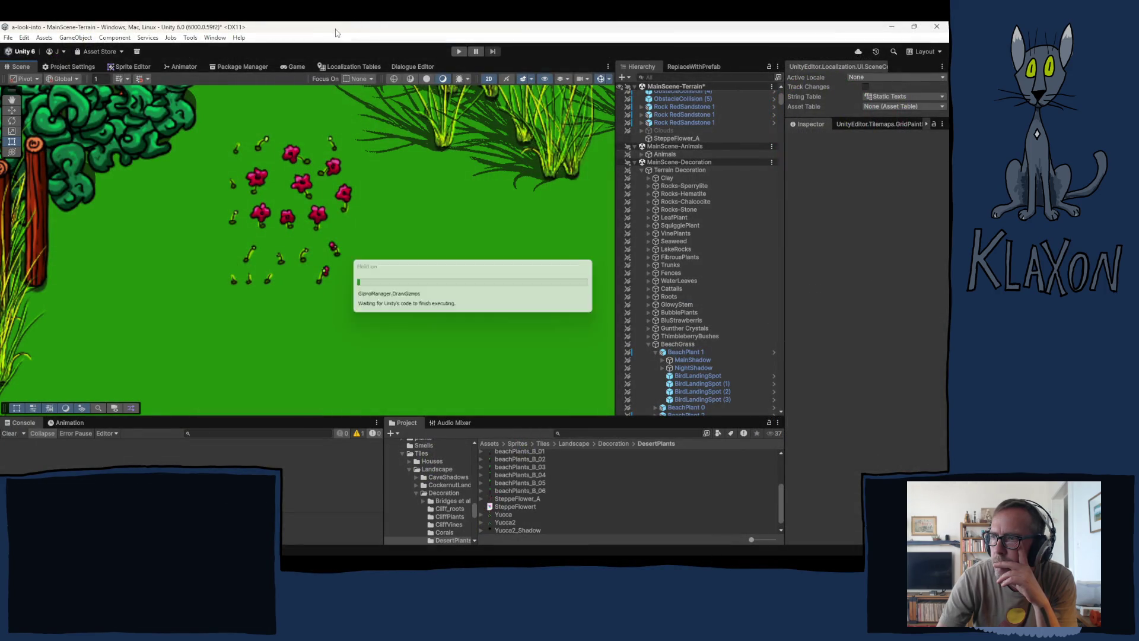
- Zoom the Scene view out to see the flowers among the trees, rocks and fences
{"action": "scroll", "coordinate": [300, 264], "scroll_direction": "down", "scroll_amount": 10}
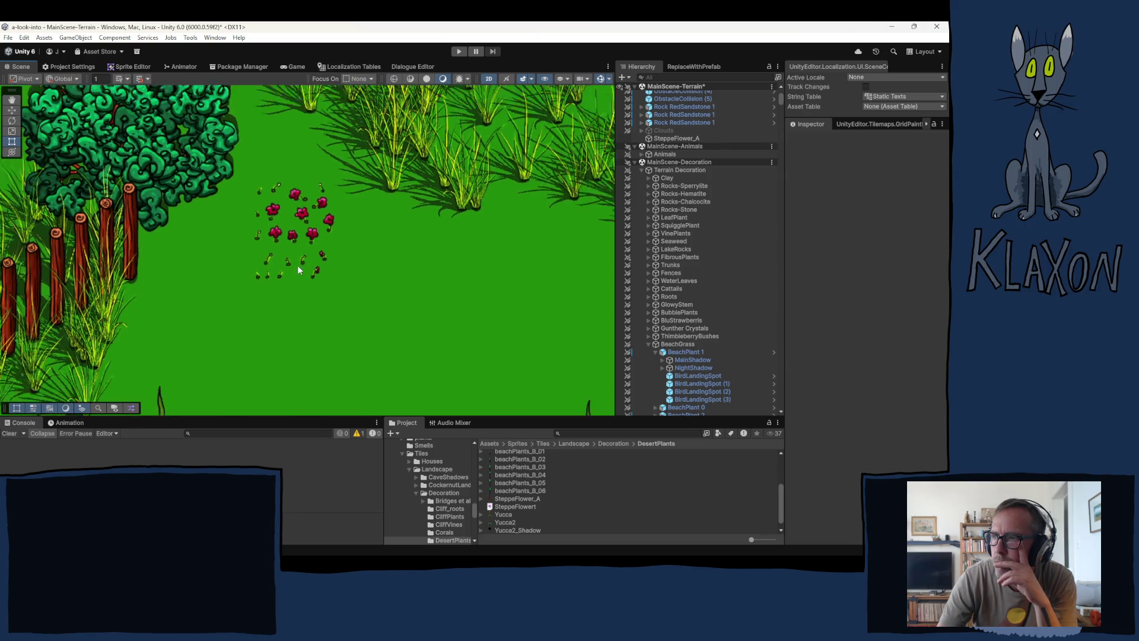
{"action": "scroll", "coordinate": [295, 251], "scroll_direction": "down", "scroll_amount": 1}
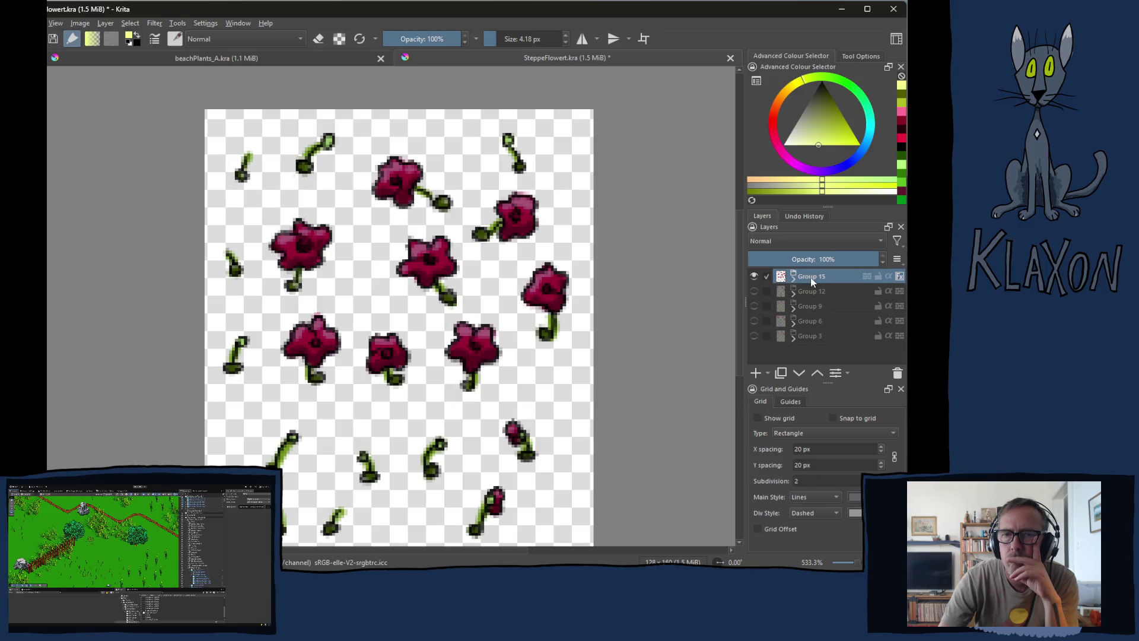
- Add Paint Layer 16 inside Group 15 at 50% opacity
{"action": "mouse_move", "coordinate": [812, 281]}
{"action": "left_click", "coordinate": [795, 280]}
{"action": "left_click", "coordinate": [817, 306]}
{"action": "left_click", "coordinate": [757, 373]}
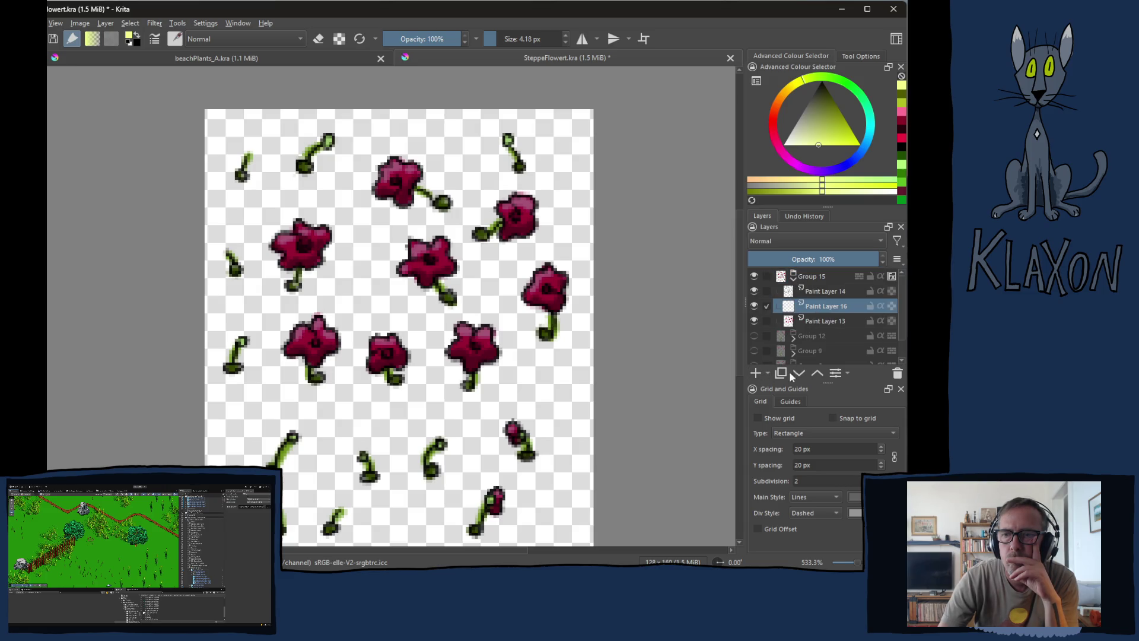
{"action": "left_click", "coordinate": [812, 259]}
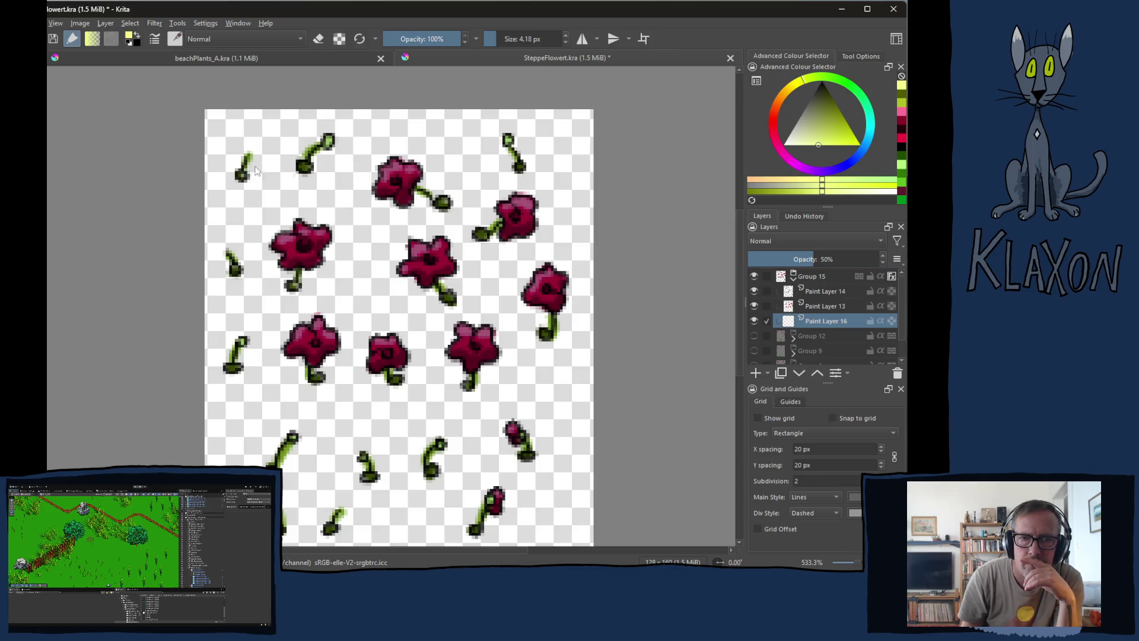
- Pick black as the painting colour and enlarge the brush to 6.96 px
{"action": "right_click", "coordinate": [257, 181]}
{"action": "left_click", "coordinate": [258, 143]}
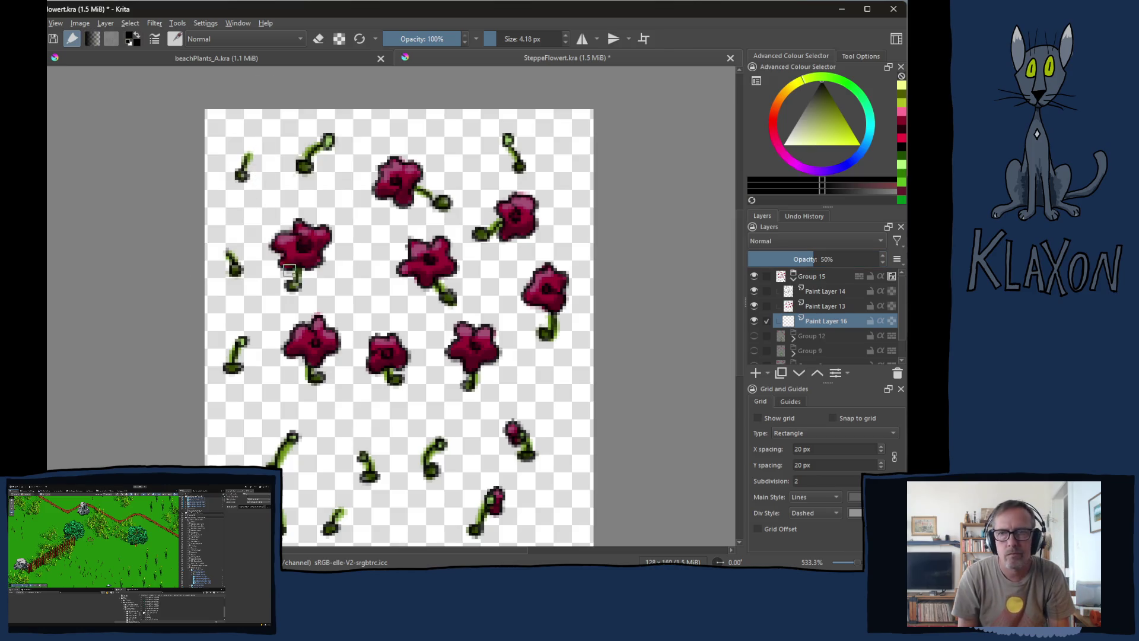
{"action": "key", "text": "bracketright"}
{"action": "key", "text": "bracketright"}
{"action": "key", "text": "bracketright"}
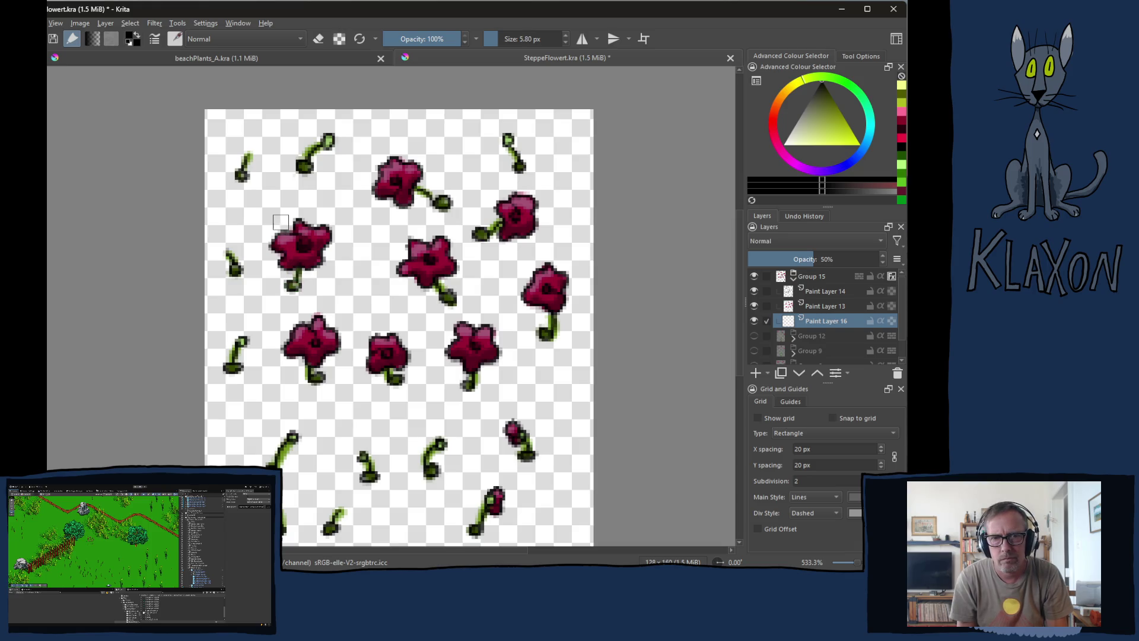
{"action": "key", "text": "bracketleft"}
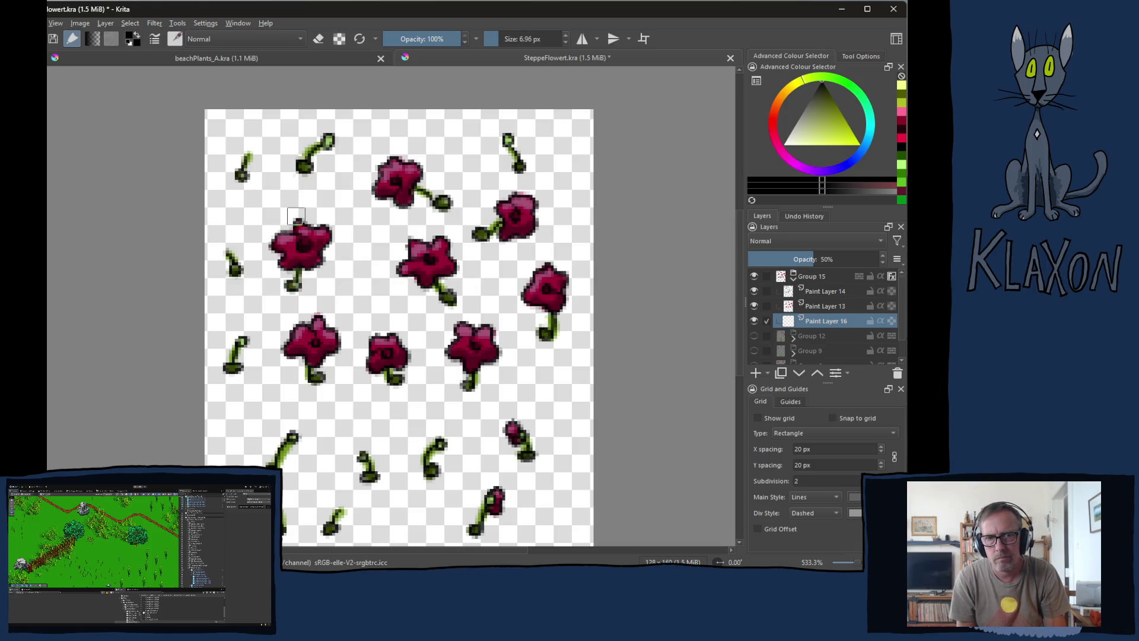
{"action": "key", "text": "plus"}
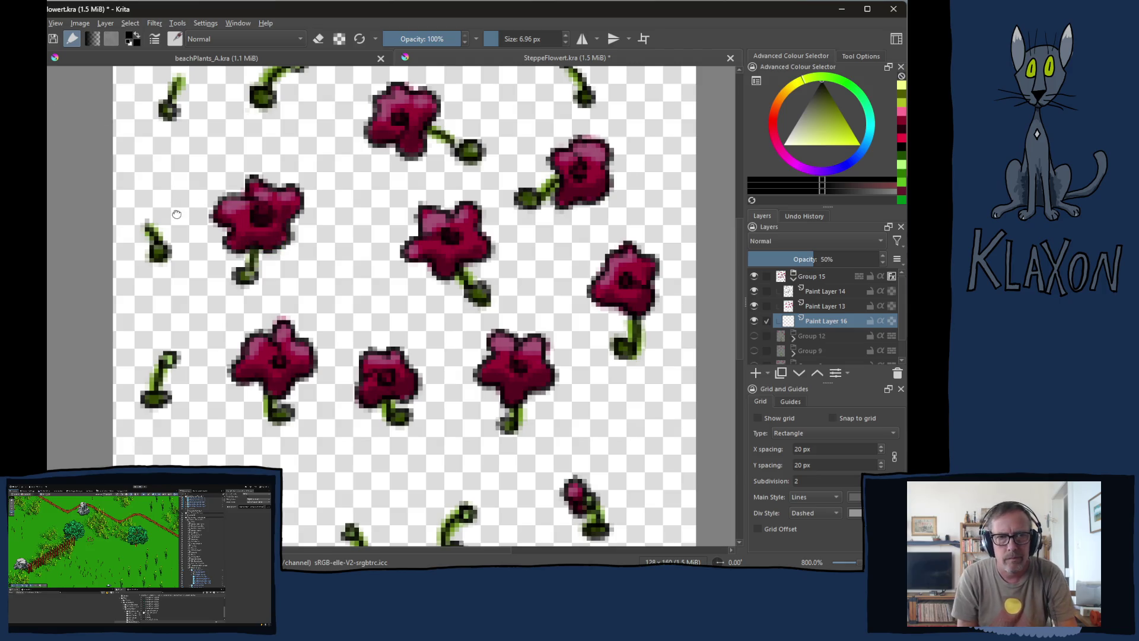
- Paint grey shadows beside the plant bulbs and along the top-right stem
{"action": "scroll", "coordinate": [261, 231], "scroll_direction": "up", "scroll_amount": 1}
{"action": "left_click_drag", "start_coordinate": [198, 198], "coordinate": [209, 189]}
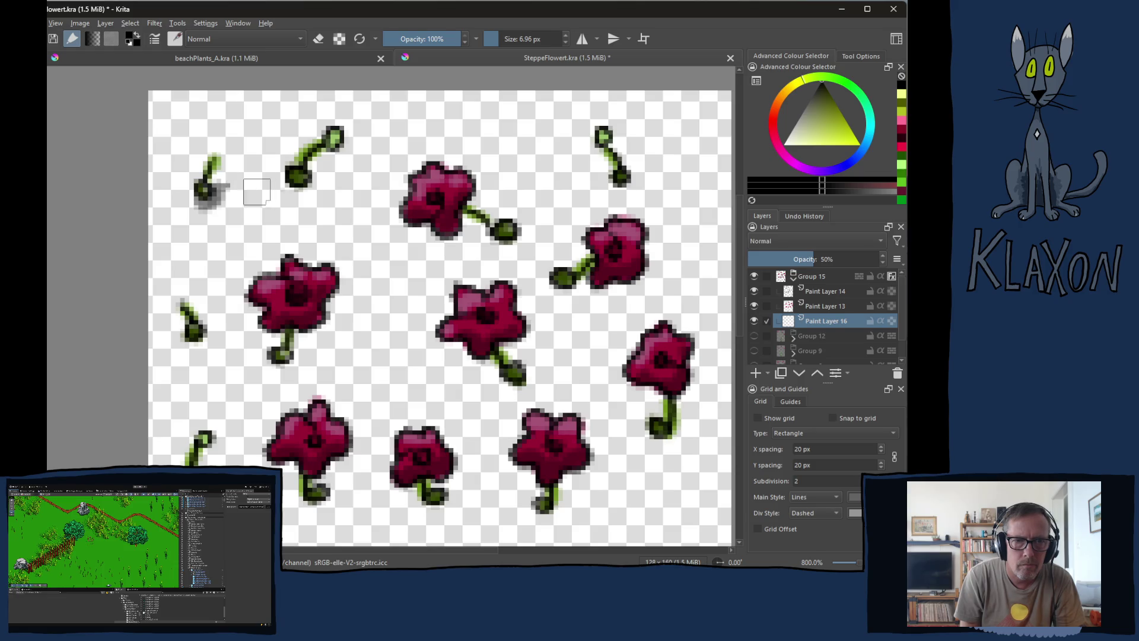
{"action": "left_click_drag", "start_coordinate": [295, 185], "coordinate": [308, 187]}
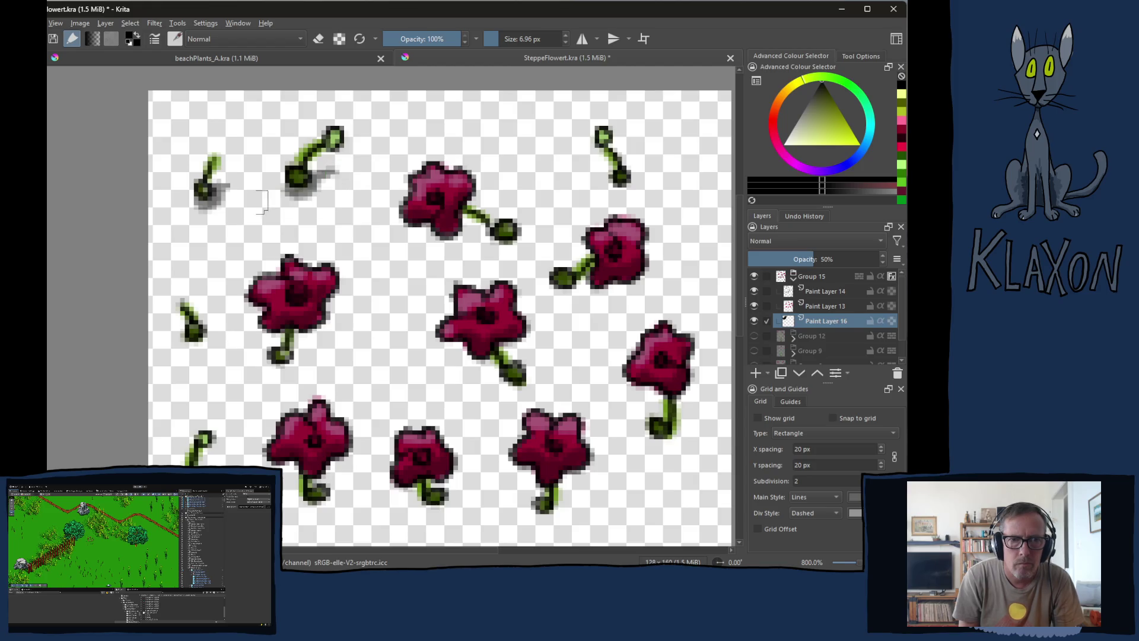
{"action": "left_click_drag", "start_coordinate": [223, 278], "coordinate": [227, 234]}
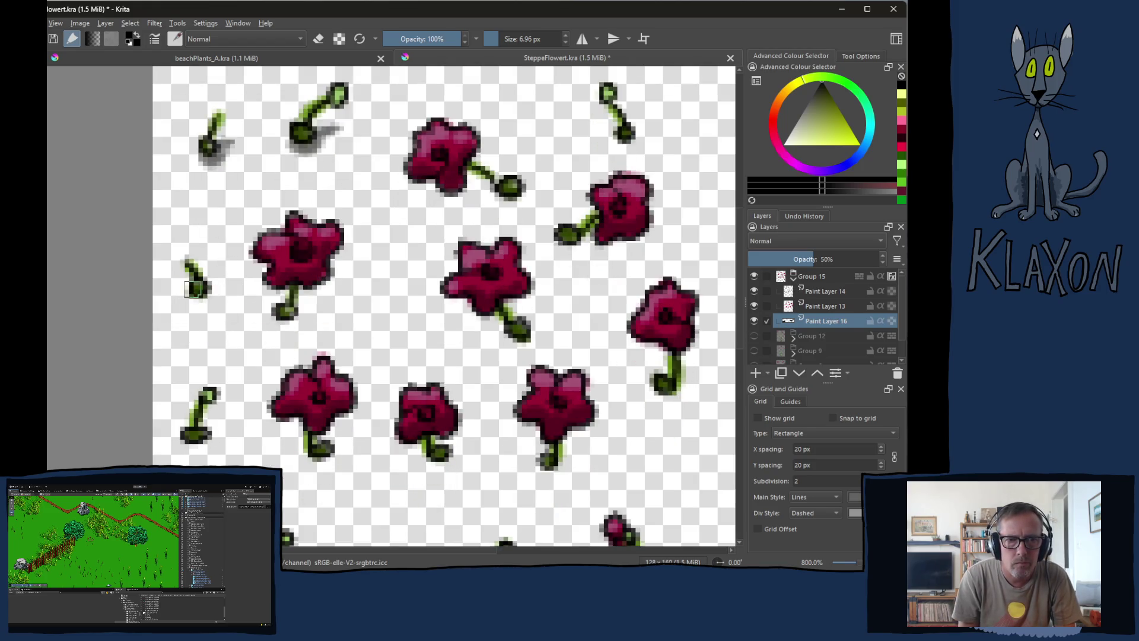
{"action": "left_click_drag", "start_coordinate": [182, 278], "coordinate": [180, 292]}
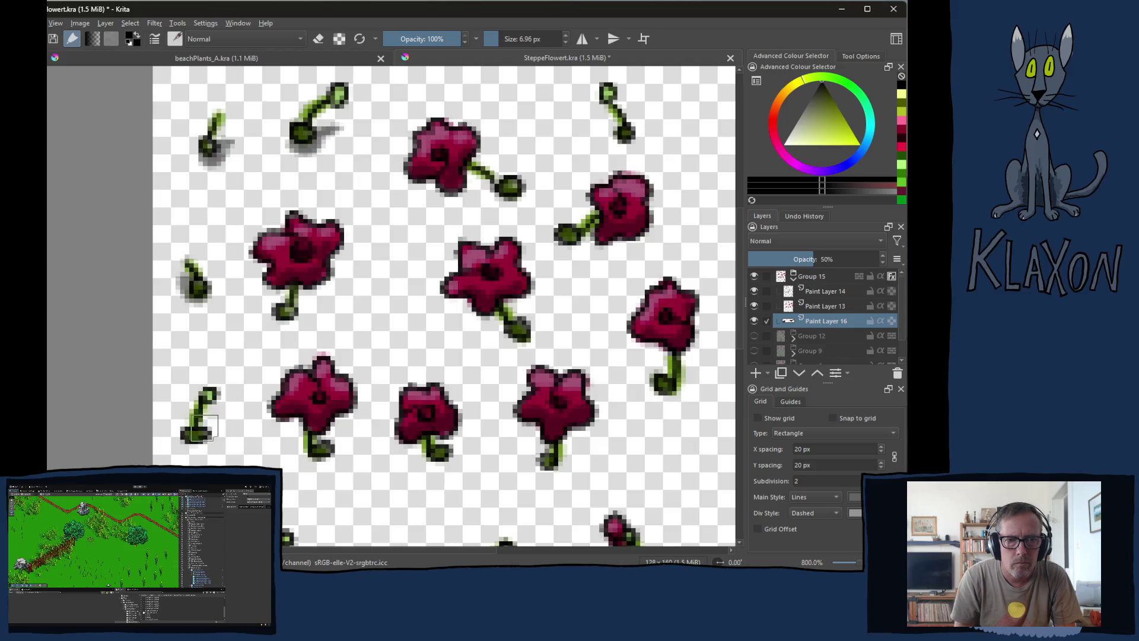
{"action": "left_click_drag", "start_coordinate": [196, 441], "coordinate": [216, 416]}
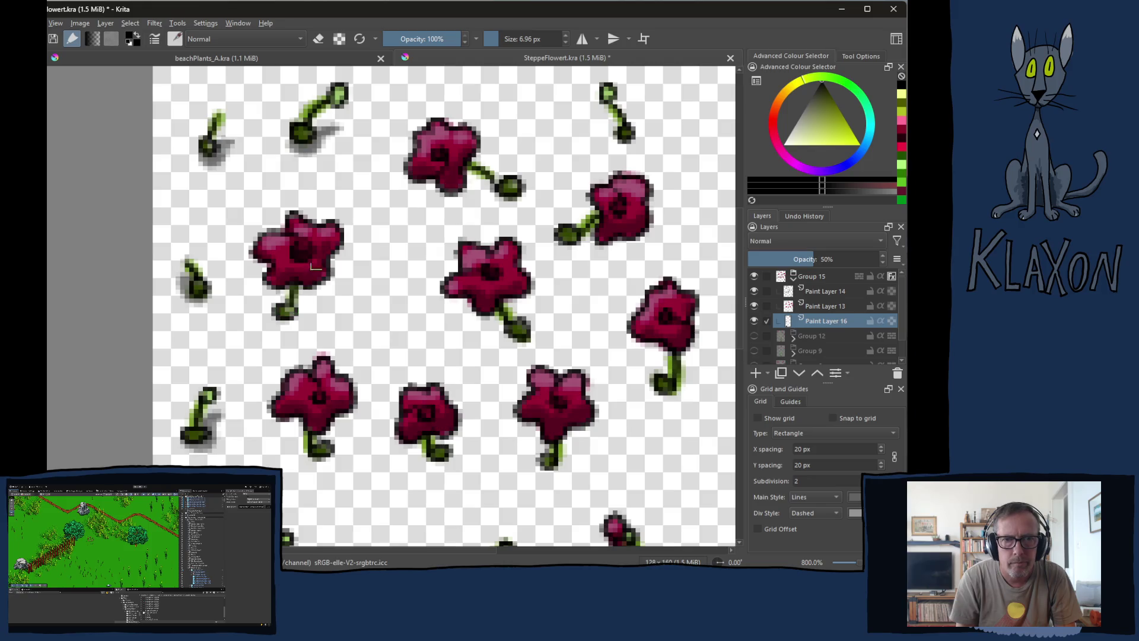
{"action": "left_click_drag", "start_coordinate": [621, 138], "coordinate": [601, 110]}
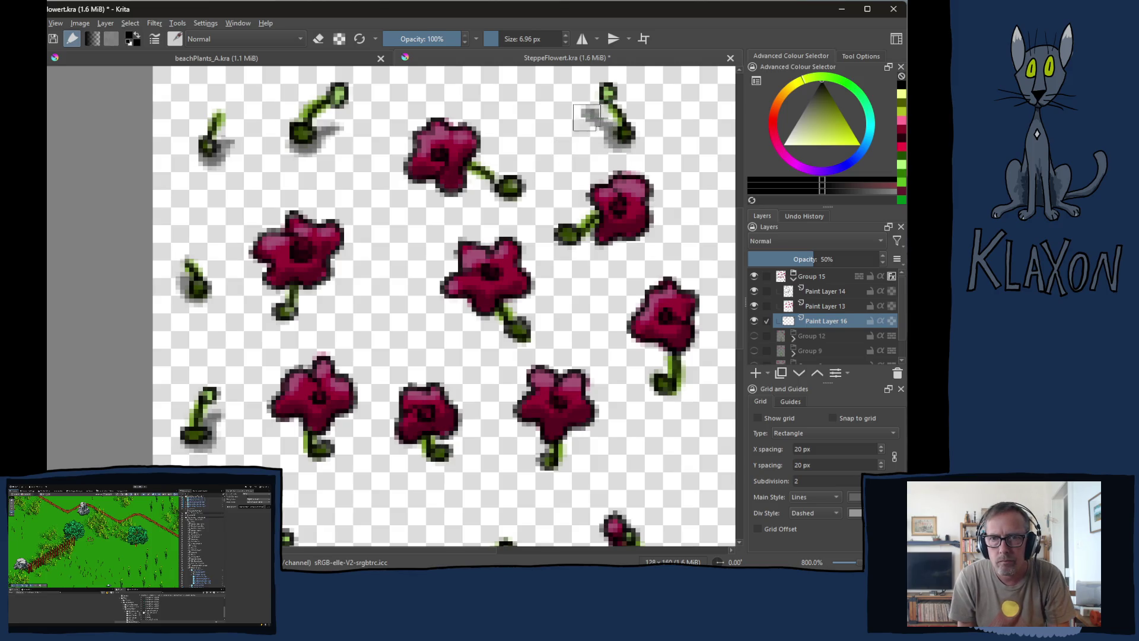
- Paint shadows under the lower stems and the bottom-row stems
{"action": "mouse_move", "coordinate": [380, 446]}
{"action": "left_mouse_down"}
{"action": "mouse_move", "coordinate": [434, 351]}
{"action": "mouse_move", "coordinate": [445, 268]}
{"action": "left_mouse_up"}
{"action": "mouse_move", "coordinate": [335, 394]}
{"action": "left_mouse_down"}
{"action": "mouse_move", "coordinate": [314, 415]}
{"action": "mouse_move", "coordinate": [323, 421]}
{"action": "mouse_move", "coordinate": [359, 382]}
{"action": "left_mouse_up"}
{"action": "mouse_move", "coordinate": [436, 399]}
{"action": "left_mouse_down"}
{"action": "mouse_move", "coordinate": [451, 418]}
{"action": "mouse_move", "coordinate": [468, 415]}
{"action": "left_mouse_up"}
{"action": "mouse_move", "coordinate": [558, 399]}
{"action": "left_mouse_down"}
{"action": "mouse_move", "coordinate": [555, 418]}
{"action": "mouse_move", "coordinate": [572, 386]}
{"action": "left_mouse_up"}
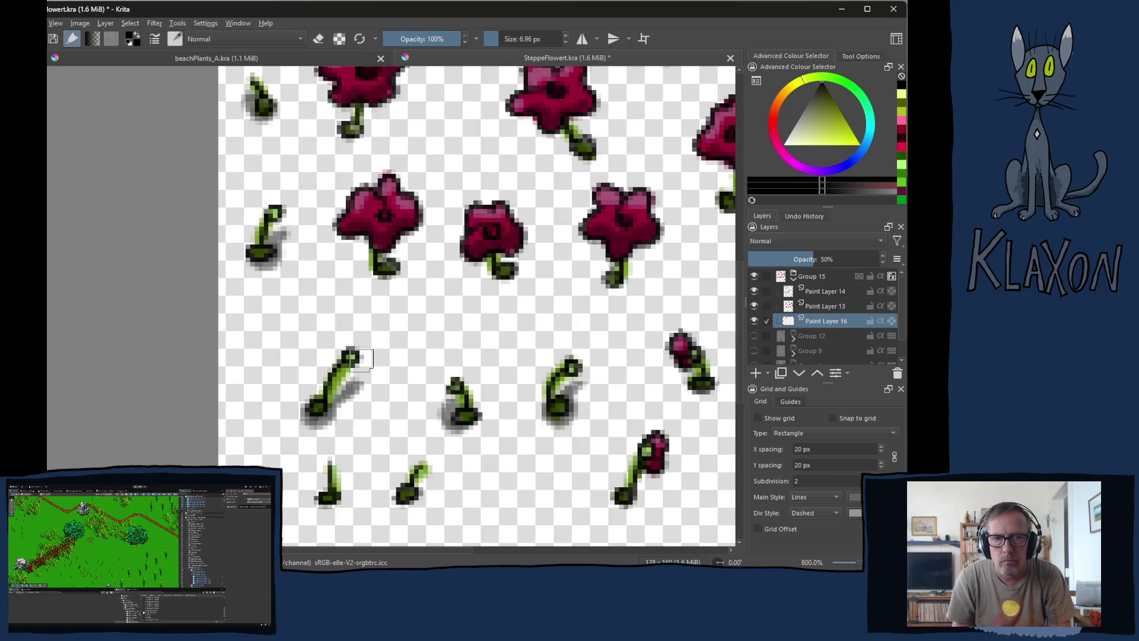
{"action": "scroll", "coordinate": [361, 361], "scroll_direction": "down", "scroll_amount": 2}
{"action": "left_click_drag", "start_coordinate": [257, 379], "coordinate": [340, 394]}
{"action": "left_click_drag", "start_coordinate": [401, 378], "coordinate": [445, 359]}
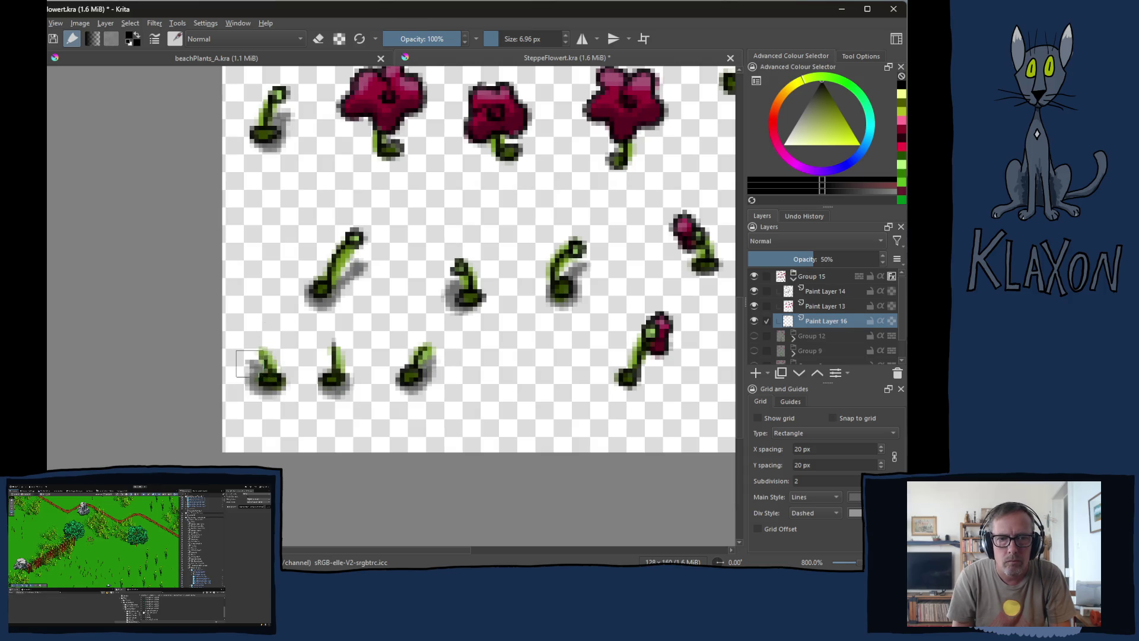
{"action": "mouse_move", "coordinate": [624, 385]}
{"action": "left_mouse_down"}
{"action": "mouse_move", "coordinate": [525, 352]}
{"action": "mouse_move", "coordinate": [573, 324]}
{"action": "left_mouse_up"}
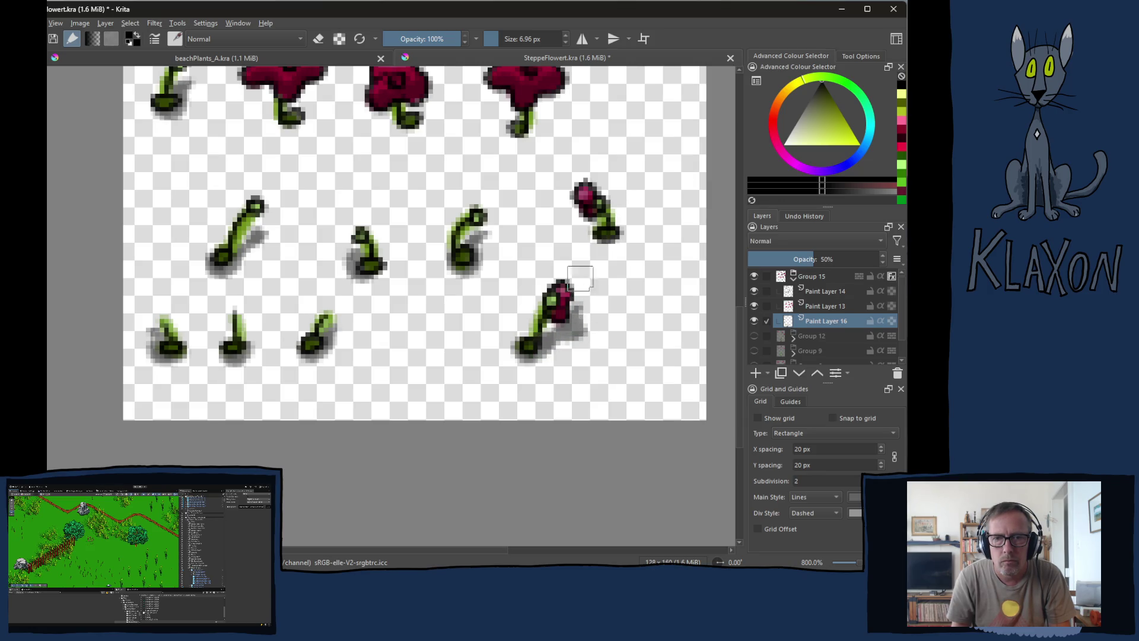
{"action": "mouse_move", "coordinate": [611, 224]}
{"action": "left_mouse_down"}
{"action": "mouse_move", "coordinate": [585, 232]}
{"action": "mouse_move", "coordinate": [593, 241]}
{"action": "mouse_move", "coordinate": [616, 235]}
{"action": "mouse_move", "coordinate": [575, 221]}
{"action": "left_mouse_up"}
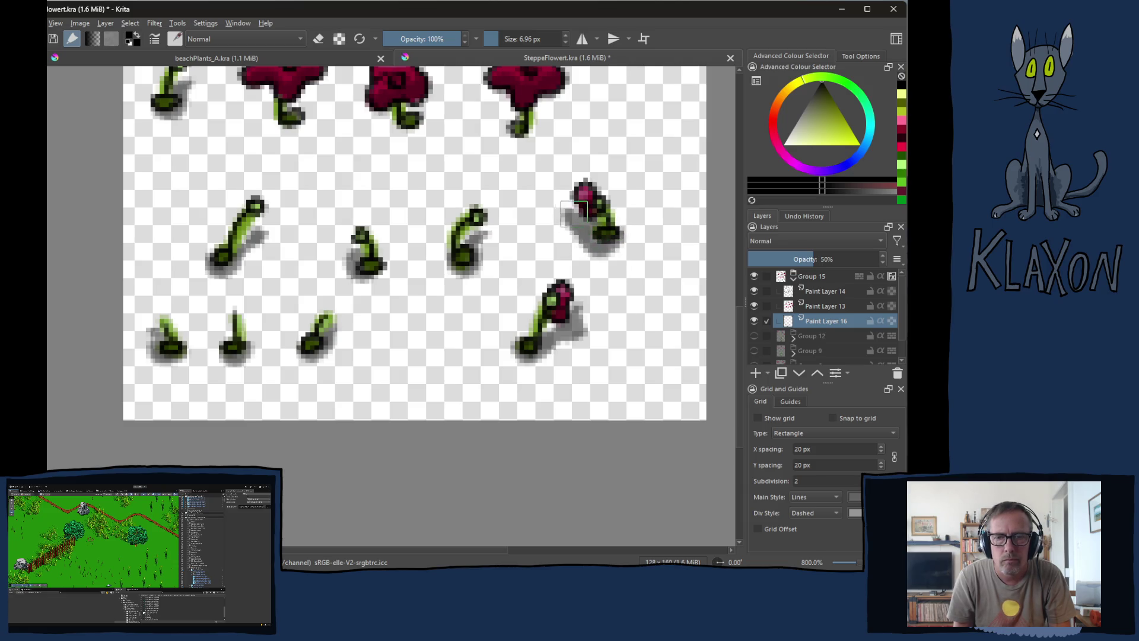
- Paint shadows beneath the upper, middle and right flowers and their stems
{"action": "left_click_drag", "start_coordinate": [420, 183], "coordinate": [397, 187]}
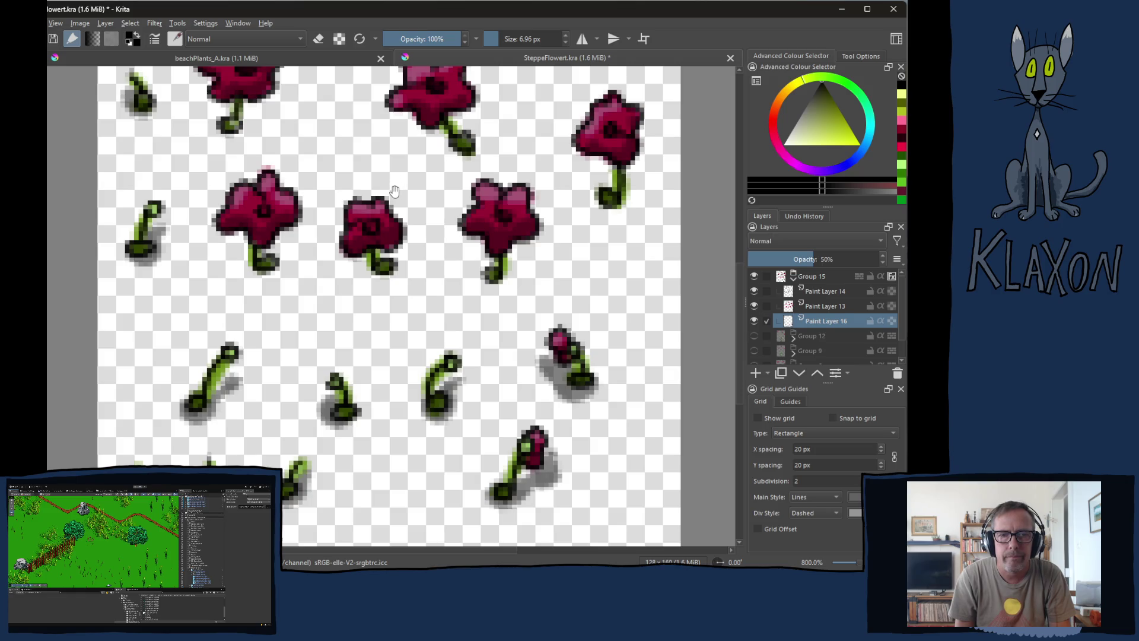
{"action": "left_click_drag", "start_coordinate": [278, 126], "coordinate": [269, 245]}
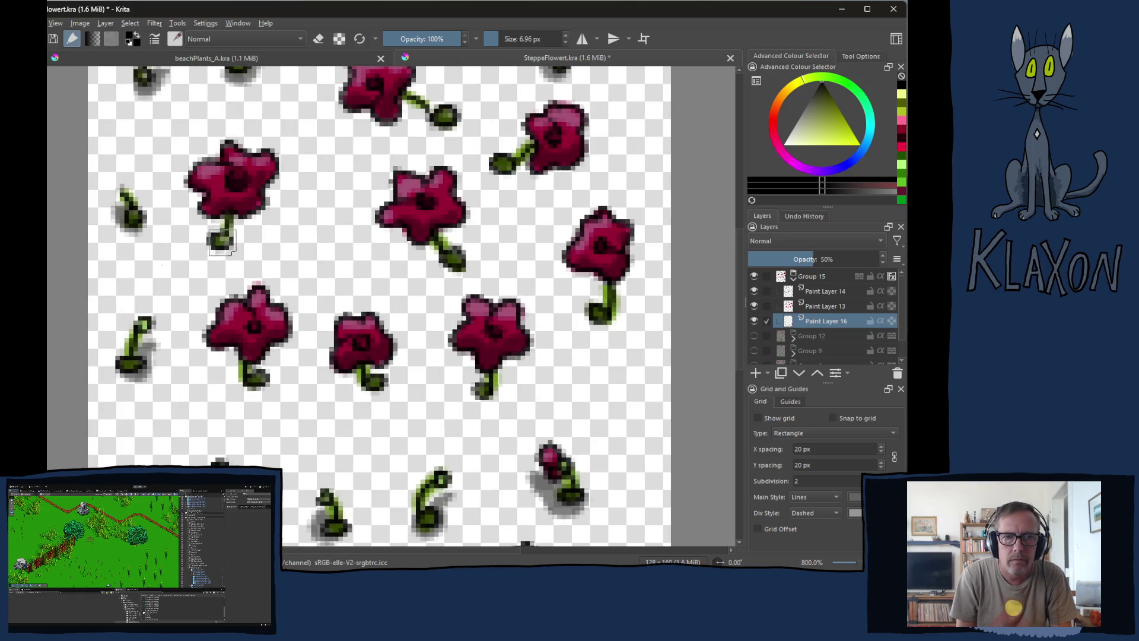
{"action": "mouse_move", "coordinate": [206, 220]}
{"action": "left_mouse_down"}
{"action": "mouse_move", "coordinate": [254, 222]}
{"action": "mouse_move", "coordinate": [220, 251]}
{"action": "left_mouse_up"}
{"action": "left_click_drag", "start_coordinate": [324, 173], "coordinate": [295, 238]}
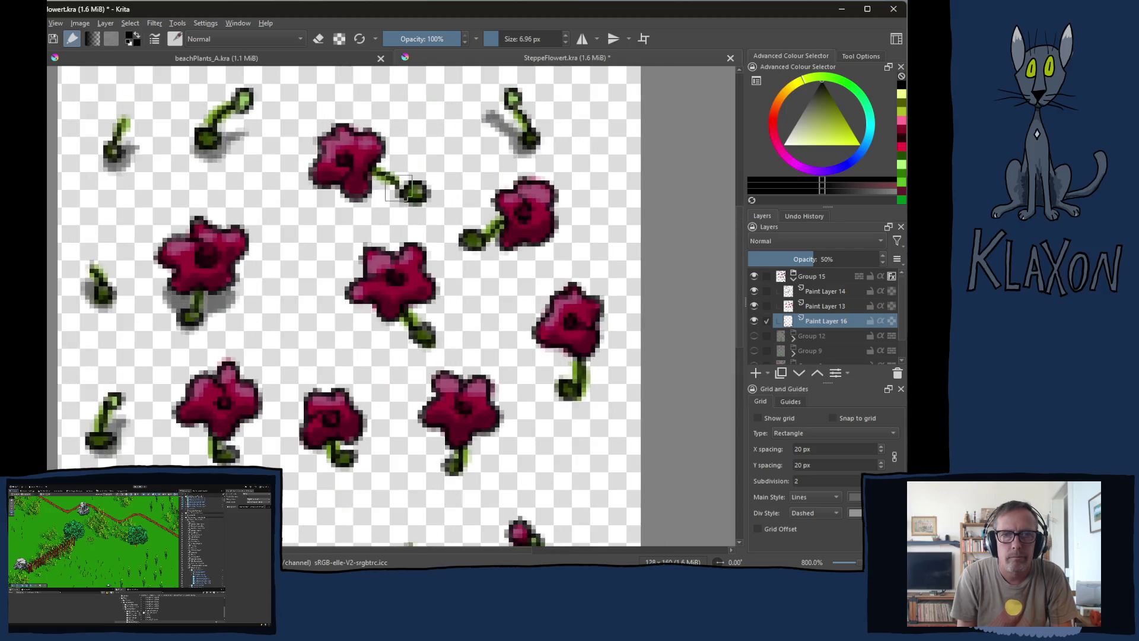
{"action": "mouse_move", "coordinate": [391, 193]}
{"action": "left_mouse_down"}
{"action": "mouse_move", "coordinate": [332, 193]}
{"action": "mouse_move", "coordinate": [341, 202]}
{"action": "mouse_move", "coordinate": [363, 191]}
{"action": "left_mouse_up"}
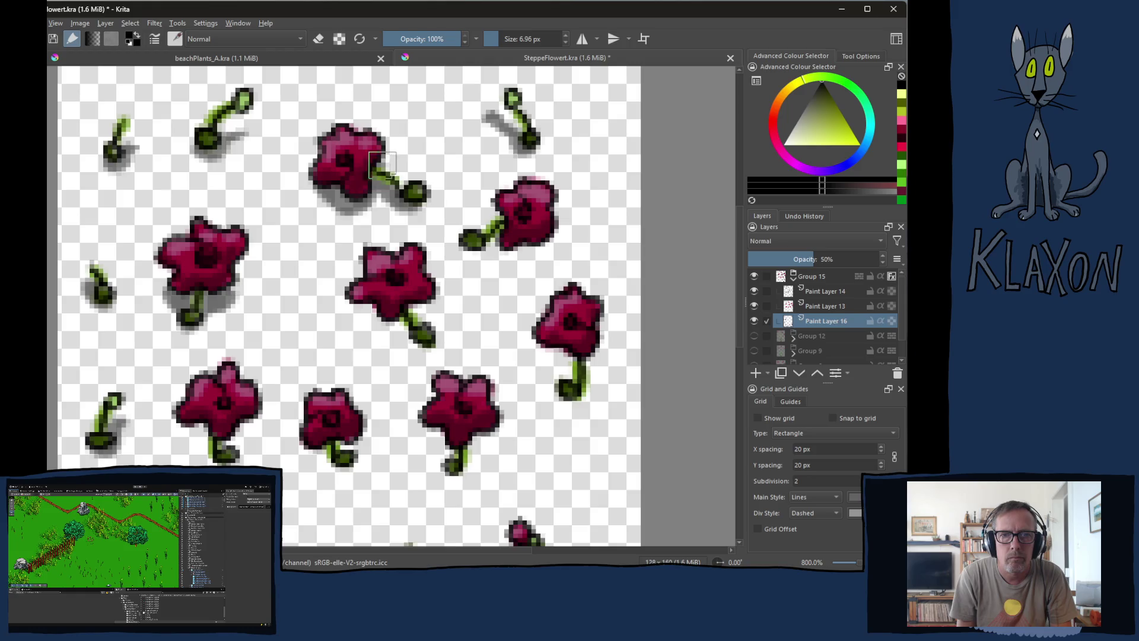
{"action": "mouse_move", "coordinate": [493, 224]}
{"action": "left_mouse_down"}
{"action": "mouse_move", "coordinate": [493, 255]}
{"action": "mouse_move", "coordinate": [525, 253]}
{"action": "mouse_move", "coordinate": [548, 234]}
{"action": "mouse_move", "coordinate": [544, 215]}
{"action": "mouse_move", "coordinate": [466, 246]}
{"action": "mouse_move", "coordinate": [481, 236]}
{"action": "left_mouse_up"}
{"action": "mouse_move", "coordinate": [433, 326]}
{"action": "left_mouse_down"}
{"action": "mouse_move", "coordinate": [356, 314]}
{"action": "mouse_move", "coordinate": [362, 323]}
{"action": "mouse_move", "coordinate": [425, 290]}
{"action": "left_mouse_up"}
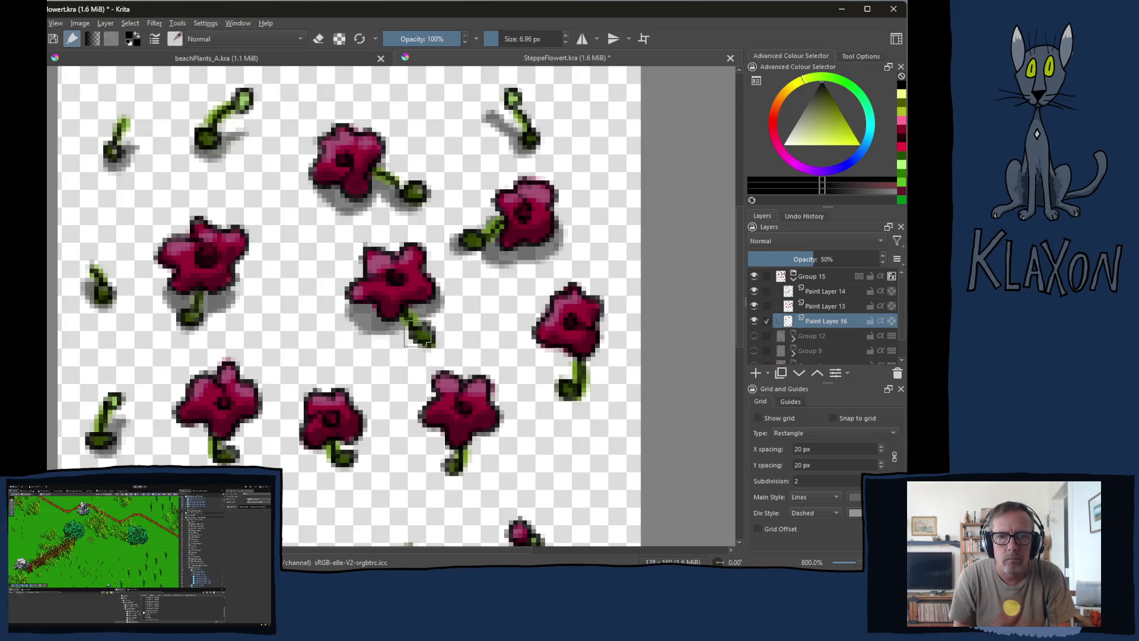
{"action": "mouse_move", "coordinate": [419, 336]}
{"action": "left_mouse_down"}
{"action": "mouse_move", "coordinate": [432, 341]}
{"action": "mouse_move", "coordinate": [463, 258]}
{"action": "left_mouse_up"}
{"action": "mouse_move", "coordinate": [267, 320]}
{"action": "left_mouse_down"}
{"action": "mouse_move", "coordinate": [237, 321]}
{"action": "mouse_move", "coordinate": [275, 338]}
{"action": "mouse_move", "coordinate": [311, 321]}
{"action": "mouse_move", "coordinate": [249, 353]}
{"action": "mouse_move", "coordinate": [374, 349]}
{"action": "mouse_move", "coordinate": [391, 340]}
{"action": "mouse_move", "coordinate": [380, 335]}
{"action": "mouse_move", "coordinate": [368, 338]}
{"action": "mouse_move", "coordinate": [380, 365]}
{"action": "mouse_move", "coordinate": [397, 356]}
{"action": "left_mouse_up"}
{"action": "mouse_move", "coordinate": [501, 327]}
{"action": "left_mouse_down"}
{"action": "mouse_move", "coordinate": [484, 335]}
{"action": "mouse_move", "coordinate": [525, 341]}
{"action": "mouse_move", "coordinate": [498, 368]}
{"action": "mouse_move", "coordinate": [541, 335]}
{"action": "left_mouse_up"}
{"action": "mouse_move", "coordinate": [614, 267]}
{"action": "left_mouse_down"}
{"action": "mouse_move", "coordinate": [640, 254]}
{"action": "mouse_move", "coordinate": [637, 243]}
{"action": "mouse_move", "coordinate": [593, 249]}
{"action": "mouse_move", "coordinate": [620, 295]}
{"action": "mouse_move", "coordinate": [611, 178]}
{"action": "left_mouse_up"}
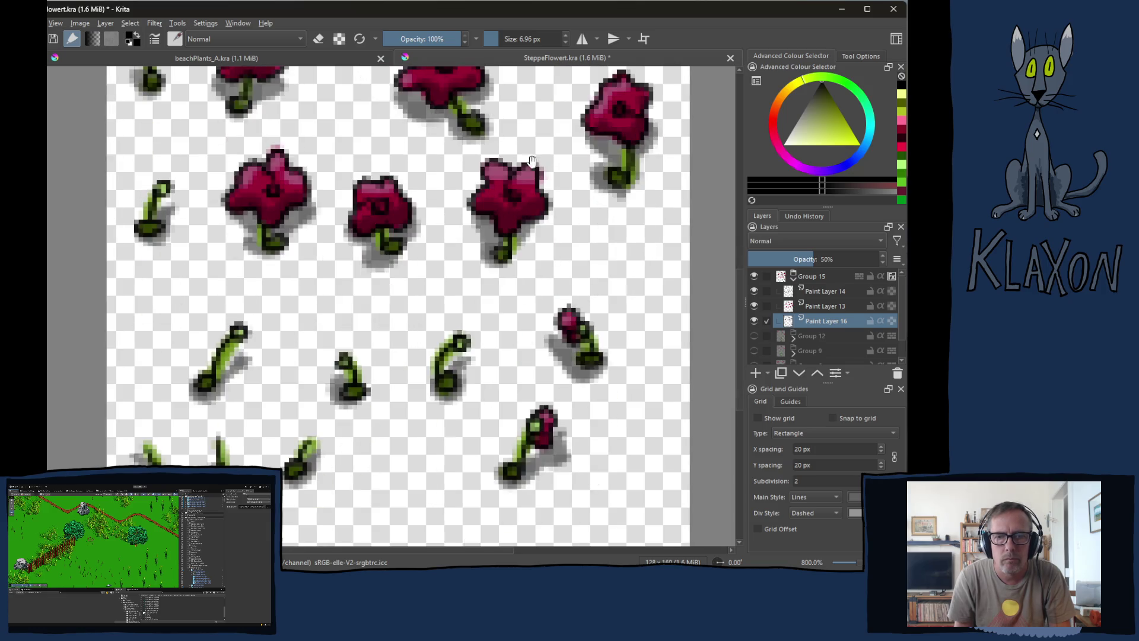
{"action": "left_click_drag", "start_coordinate": [418, 65], "coordinate": [398, 281]}
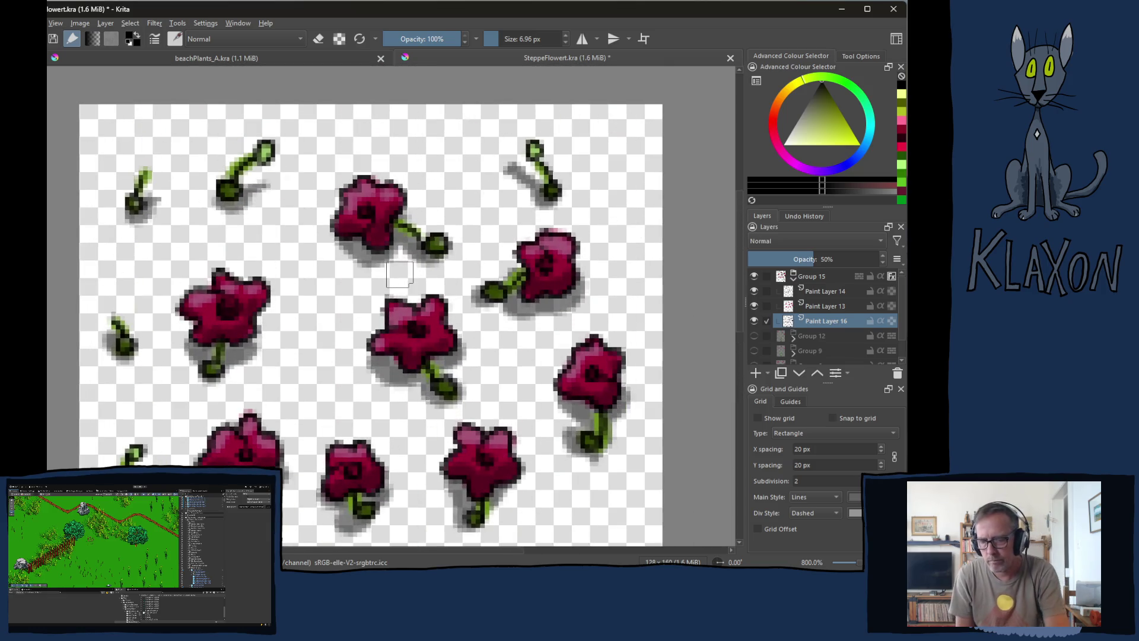
- Move Paint Layer 16 out of Group 15 and collapse the group
{"action": "key", "text": "1"}
{"action": "key", "text": "ctrl+shift+e"}
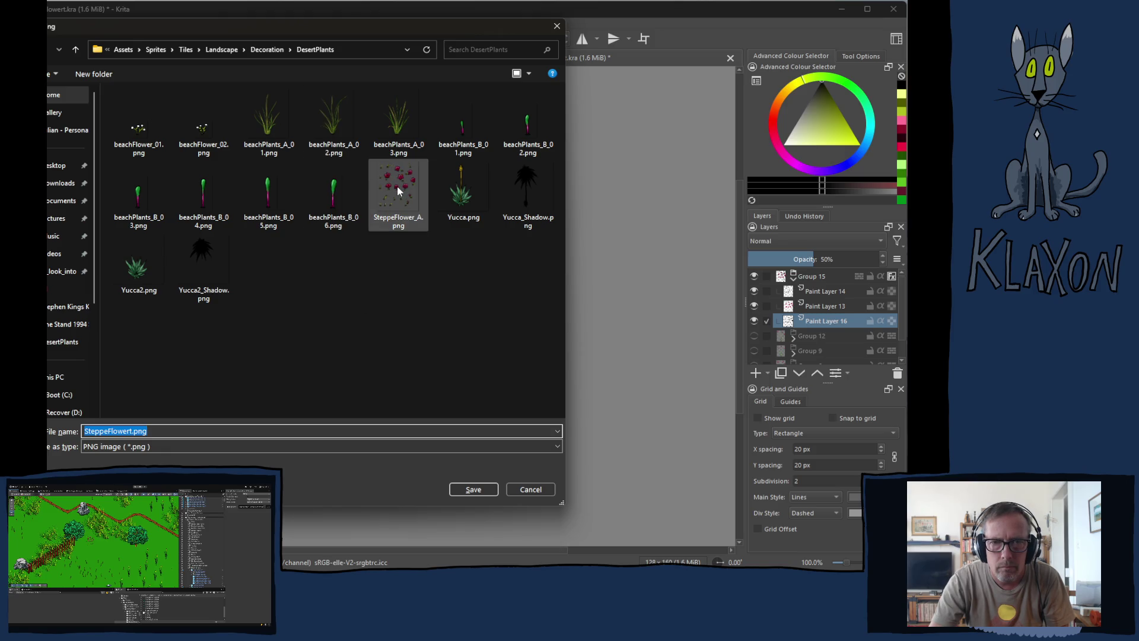
{"action": "left_click", "coordinate": [531, 489]}
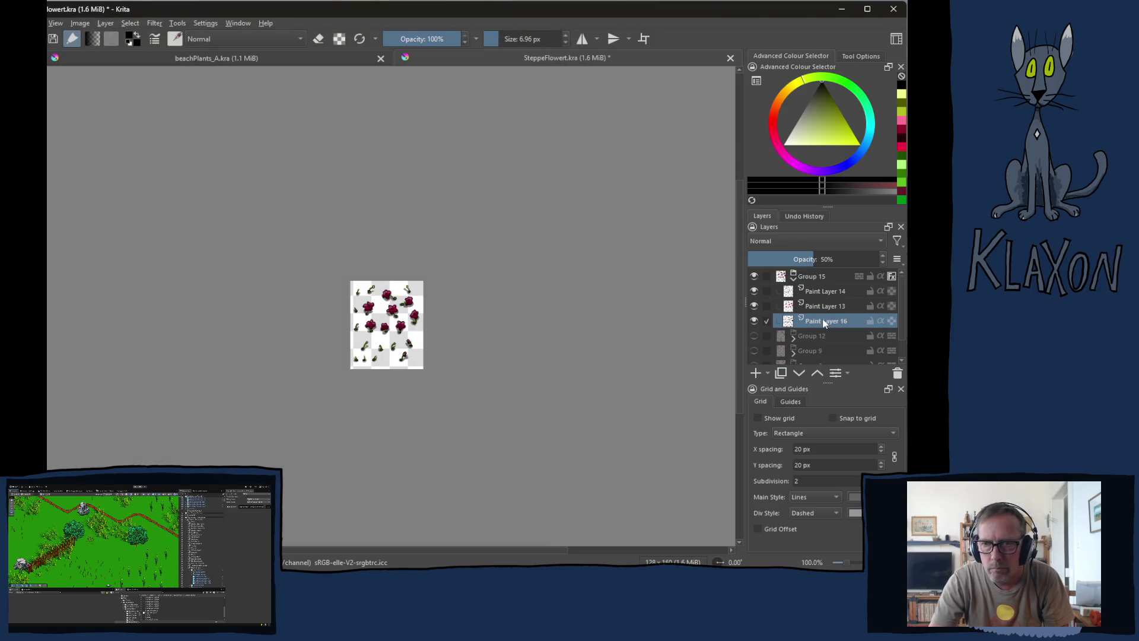
{"action": "left_click", "coordinate": [800, 373]}
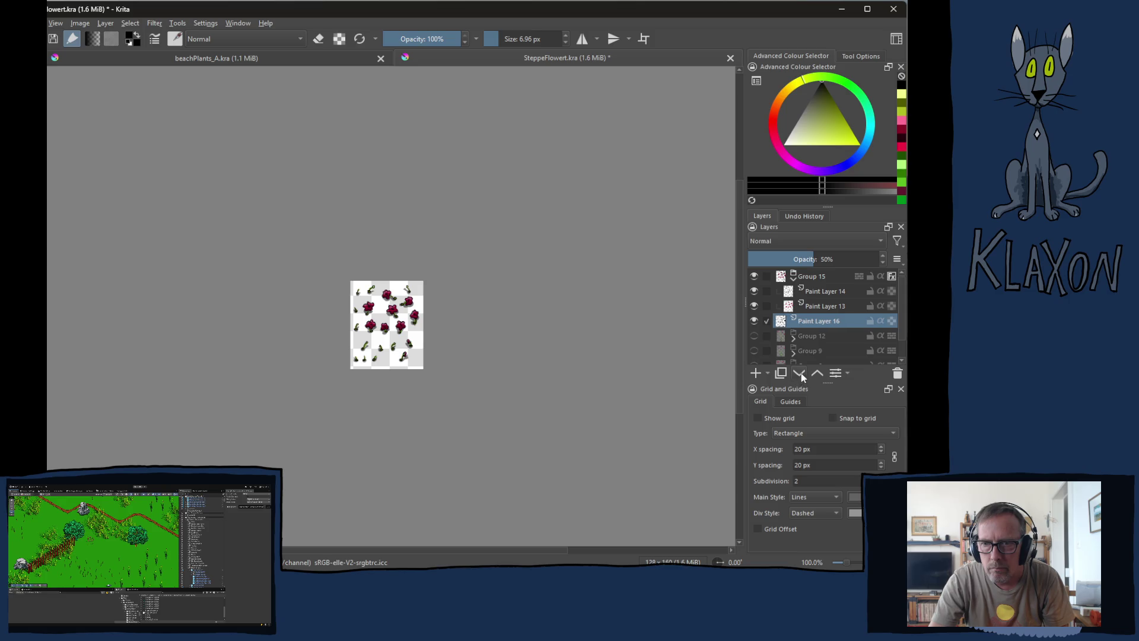
{"action": "left_click", "coordinate": [793, 279]}
- Export the shadowed sheet over SteppeFlower_A.png, confirming the replacement
{"action": "key", "text": "ctrl+shift+e"}
{"action": "left_click", "coordinate": [392, 196]}
{"action": "left_click", "coordinate": [474, 489]}
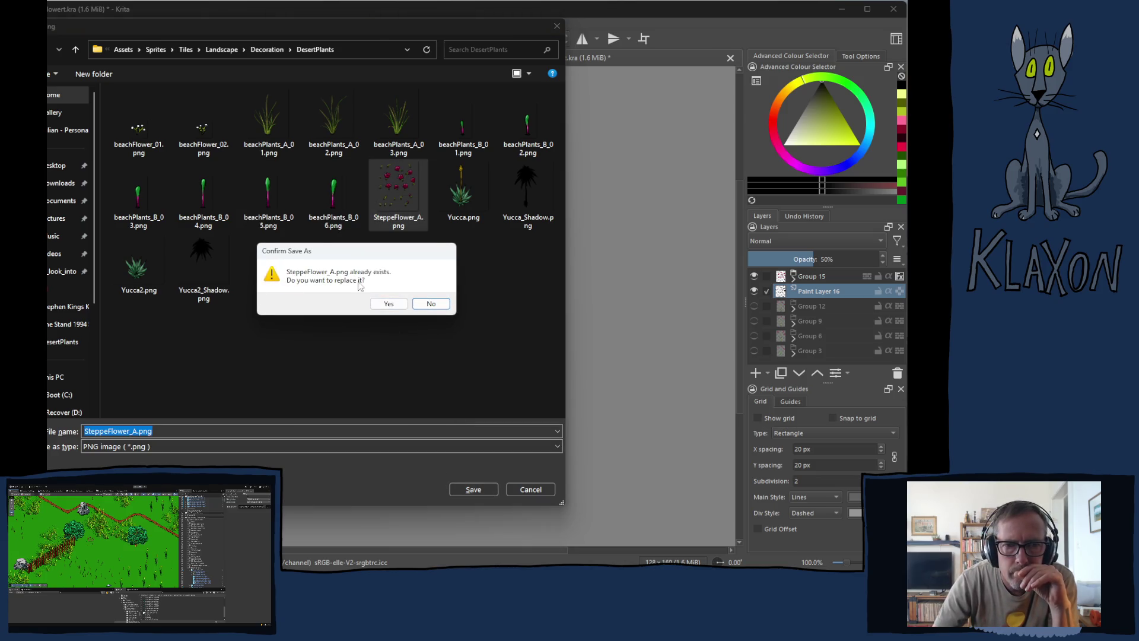
{"action": "left_click", "coordinate": [388, 303]}
{"action": "left_click", "coordinate": [513, 418]}
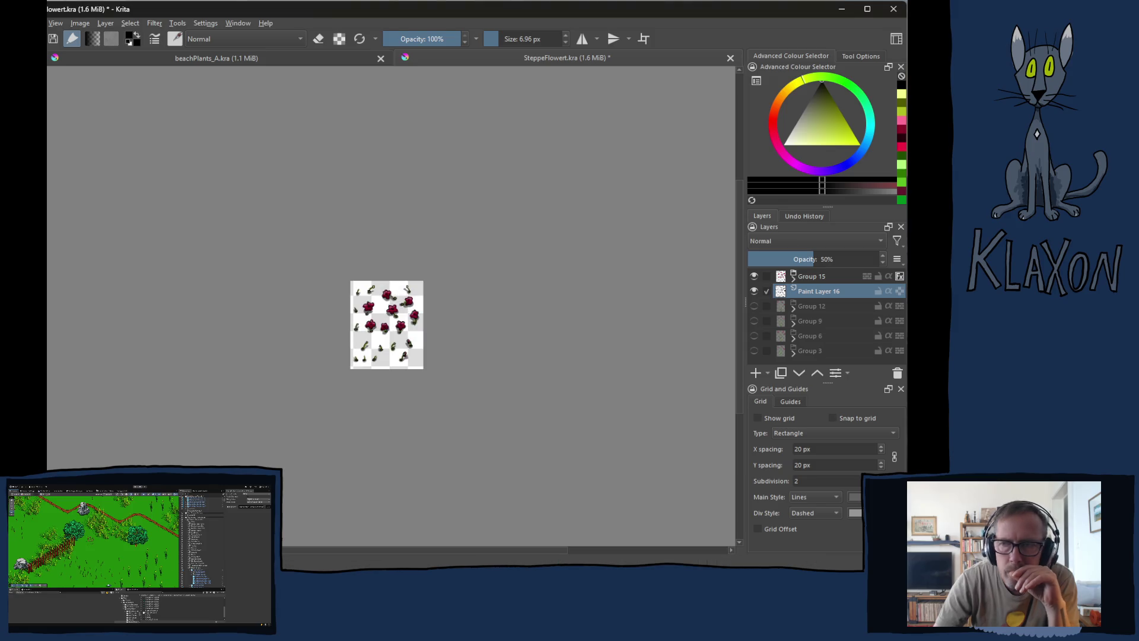
{"action": "key", "text": "alt+Tab"}
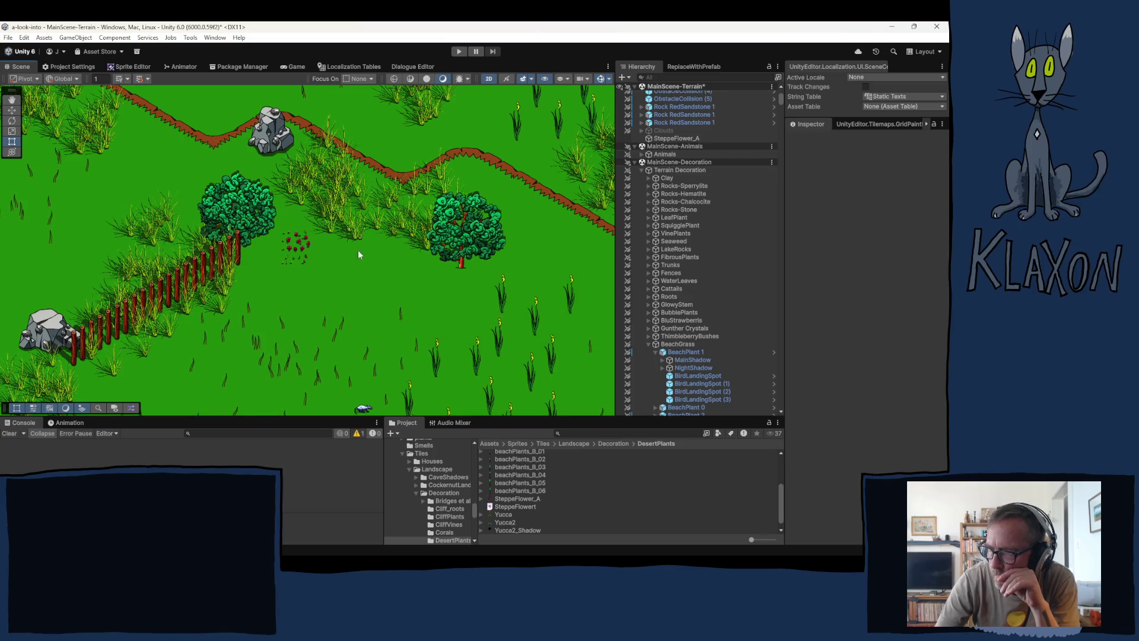
{"action": "scroll", "coordinate": [276, 271], "scroll_direction": "up", "scroll_amount": 3}
{"action": "scroll", "coordinate": [276, 270], "scroll_direction": "up", "scroll_amount": 1}
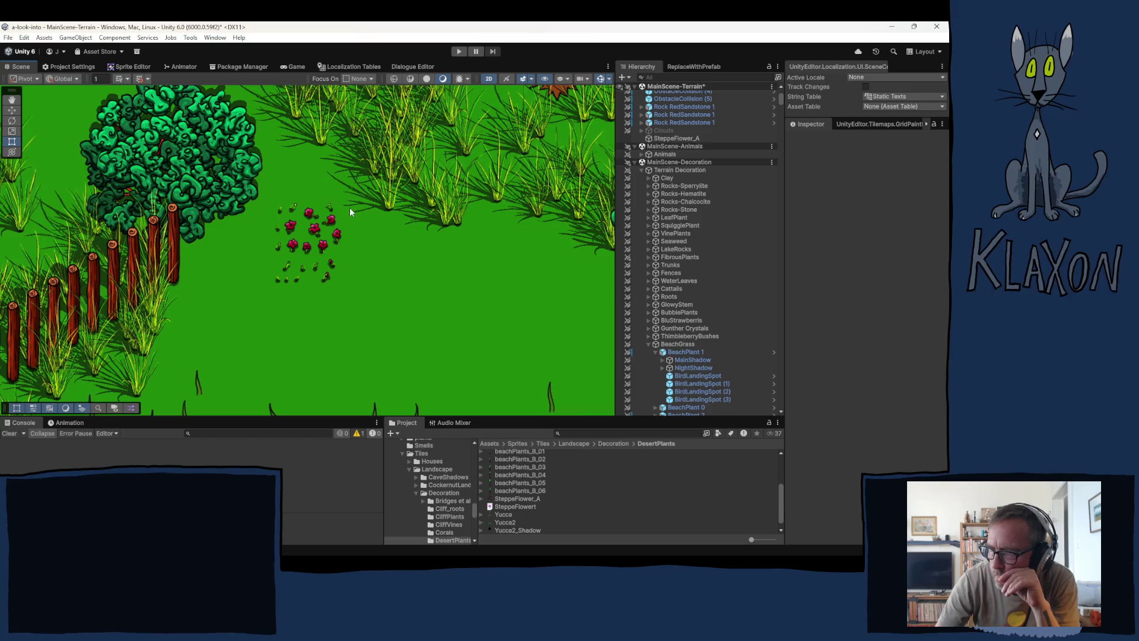
{"action": "scroll", "coordinate": [316, 232], "scroll_direction": "up", "scroll_amount": 2}
{"action": "scroll", "coordinate": [317, 232], "scroll_direction": "up", "scroll_amount": 1}
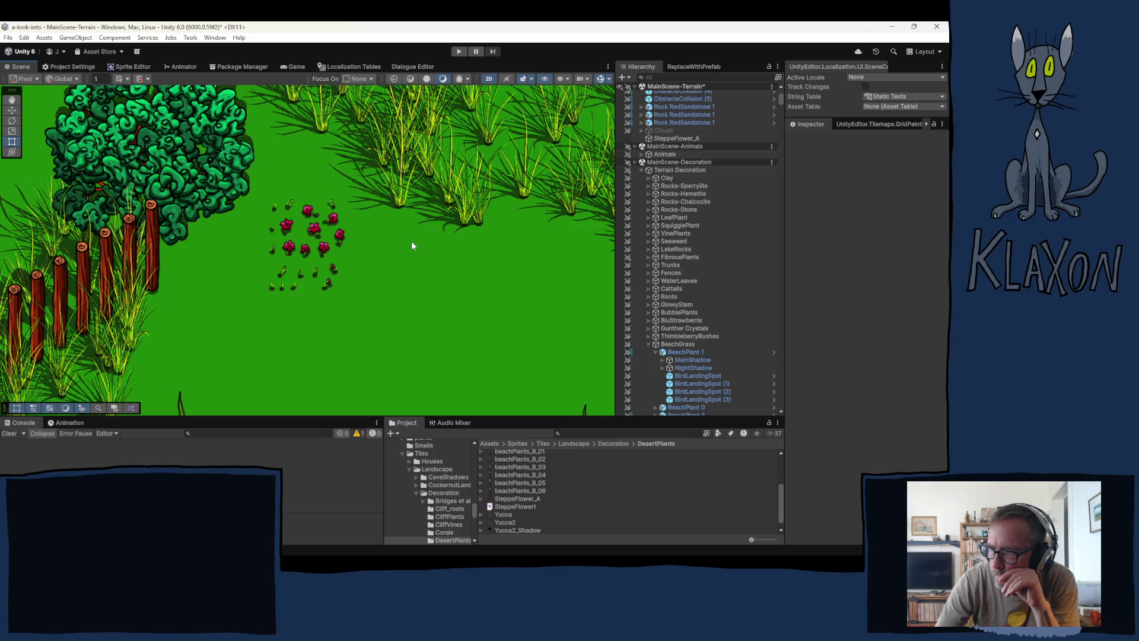
{"action": "scroll", "coordinate": [369, 251], "scroll_direction": "down", "scroll_amount": 4}
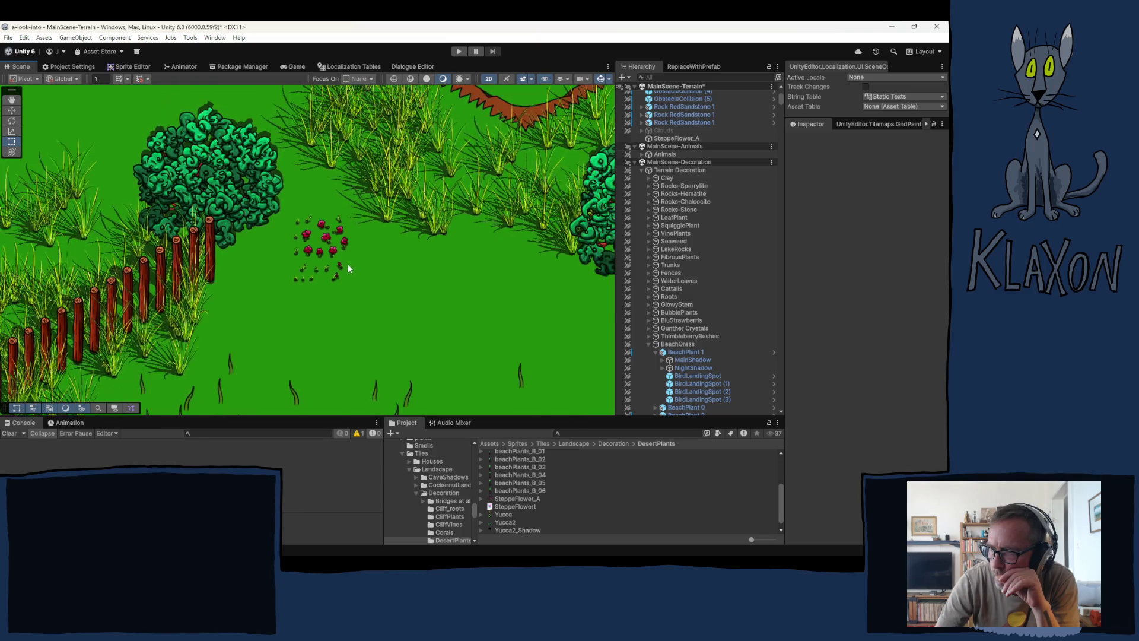
{"action": "scroll", "coordinate": [455, 276], "scroll_direction": "down", "scroll_amount": 1}
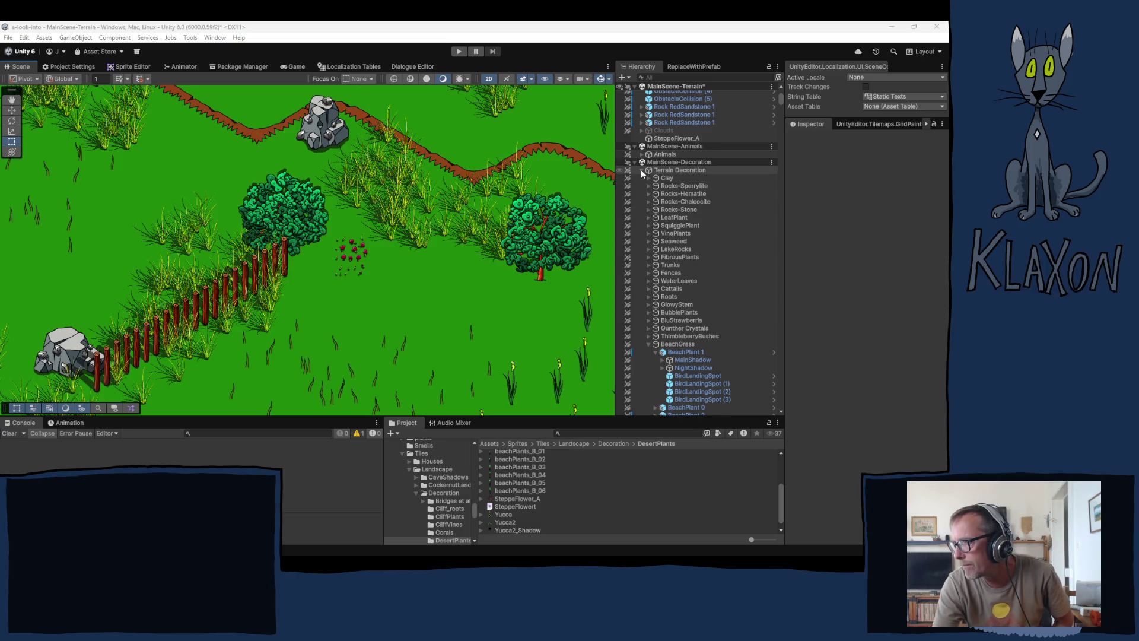
- Collapse BeachPlant 1 and the BeachGrass group in the Hierarchy
{"action": "left_click", "coordinate": [655, 352]}
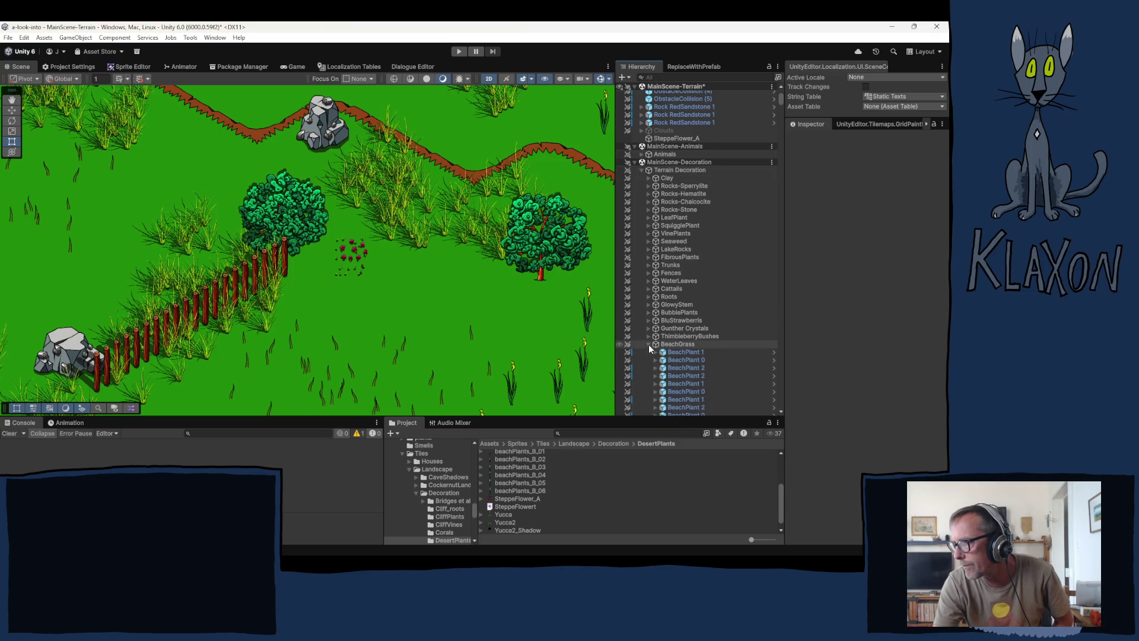
{"action": "left_click", "coordinate": [649, 344]}
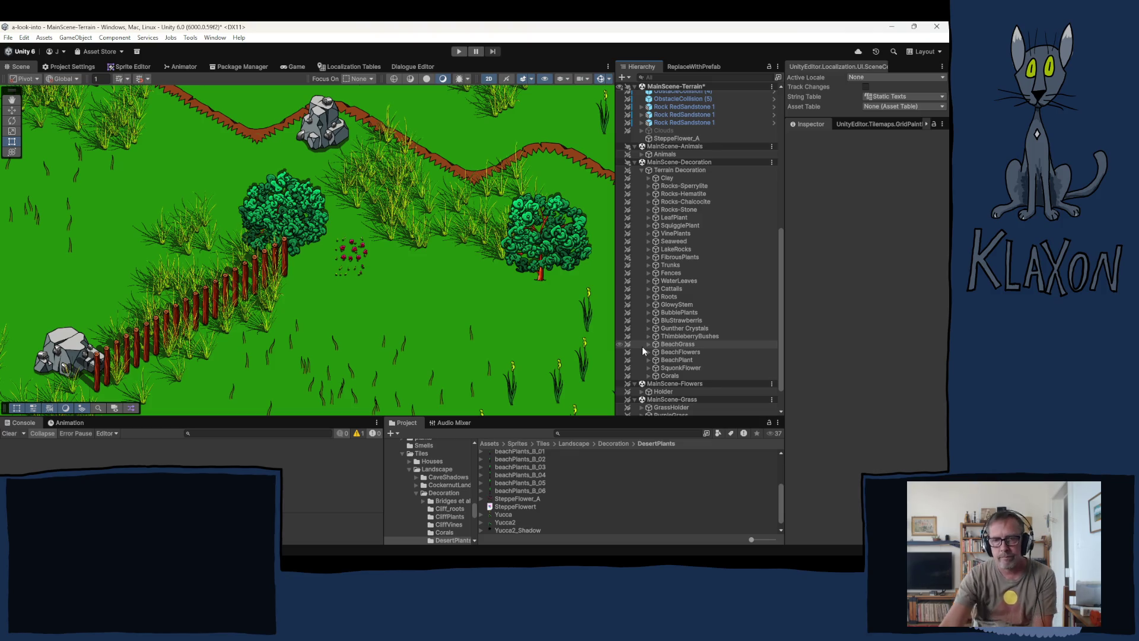
{"action": "scroll", "coordinate": [642, 354], "scroll_direction": "down", "scroll_amount": 3}
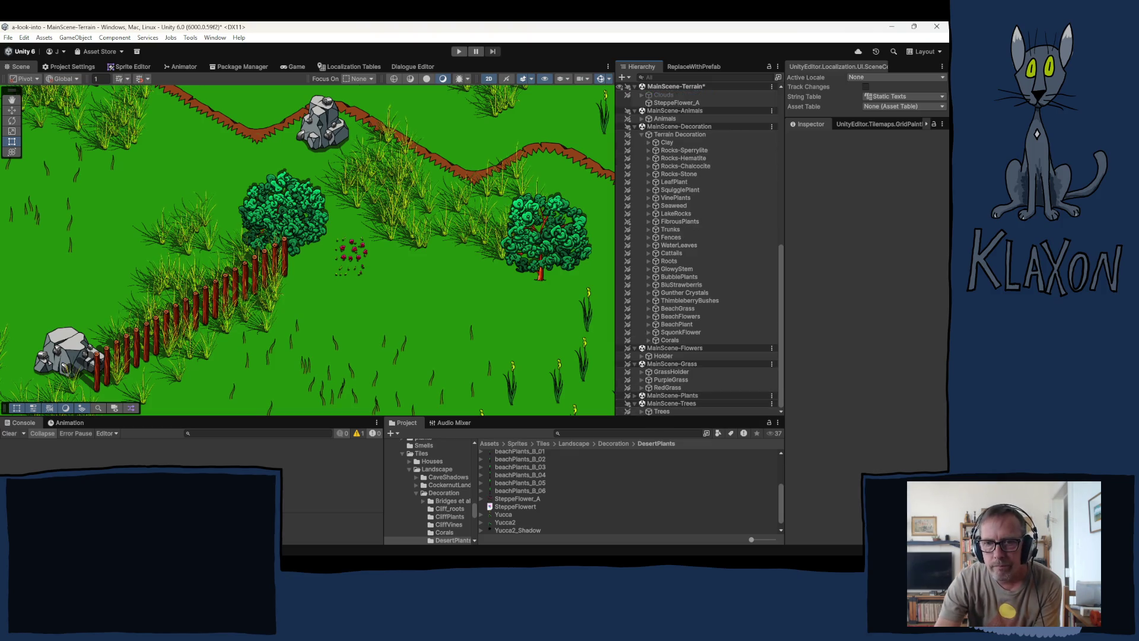